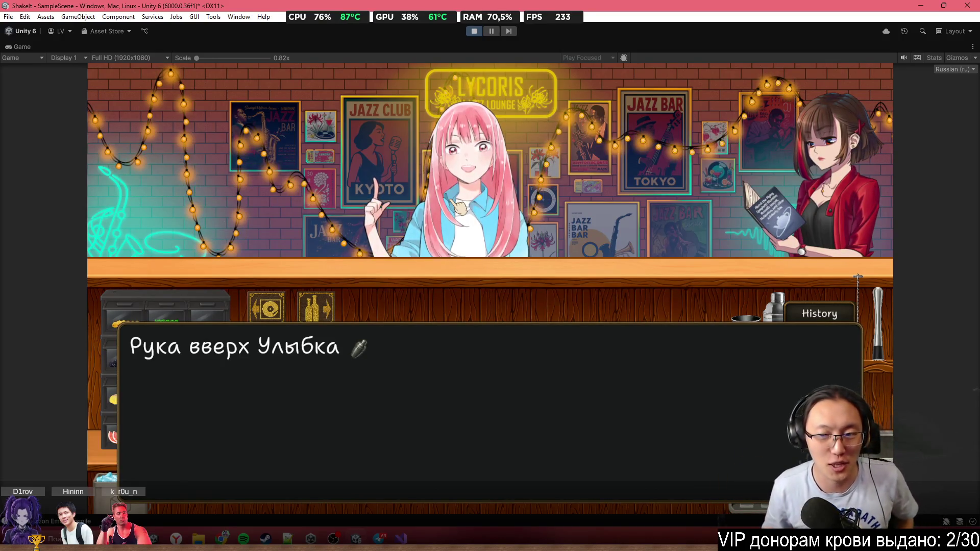
Advance the bar dialogue to the hand-down line, then stop the playtest
{"action": "left_click", "coordinate": [588, 195]}
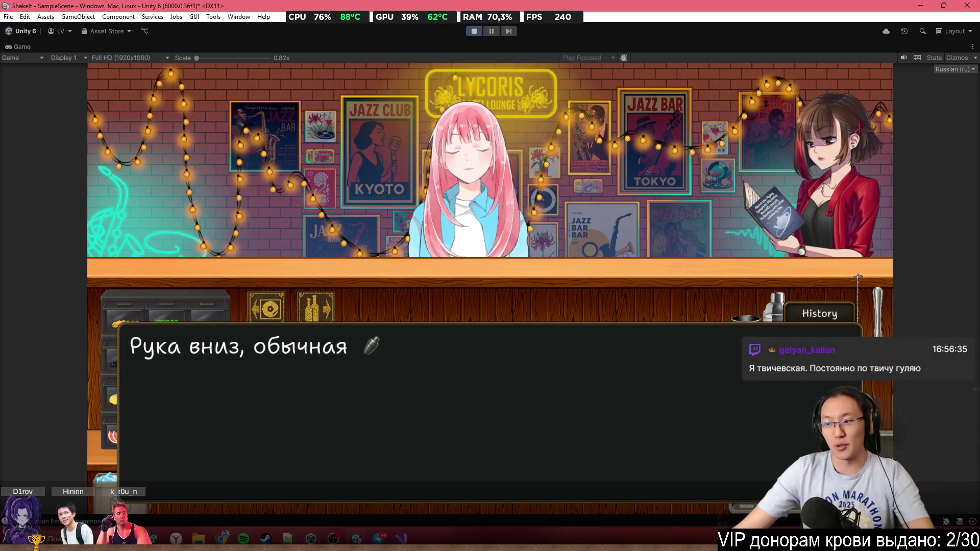
{"action": "left_click", "coordinate": [475, 31]}
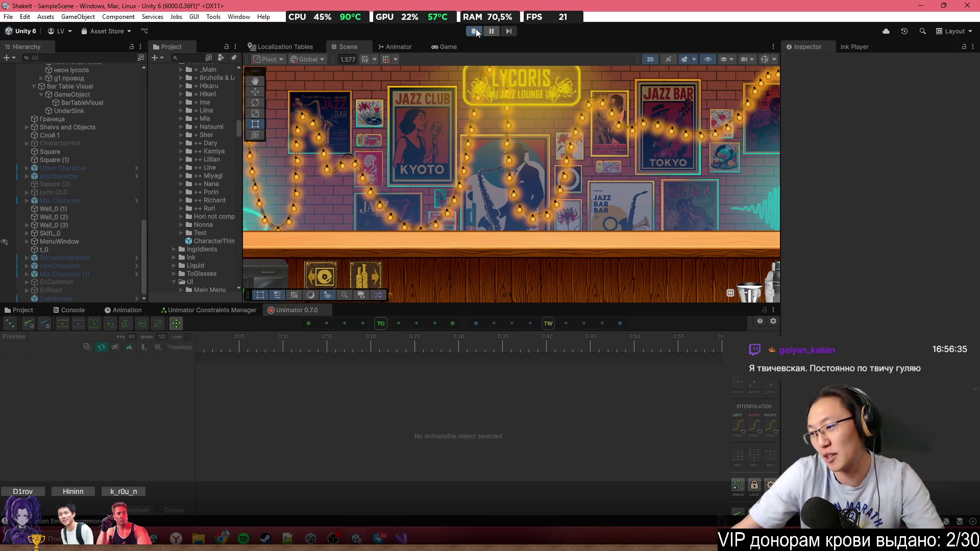
Maximize the Game view, pick a notebook, and click through the opening to choose a difficulty
{"action": "double_click", "coordinate": [513, 47]}
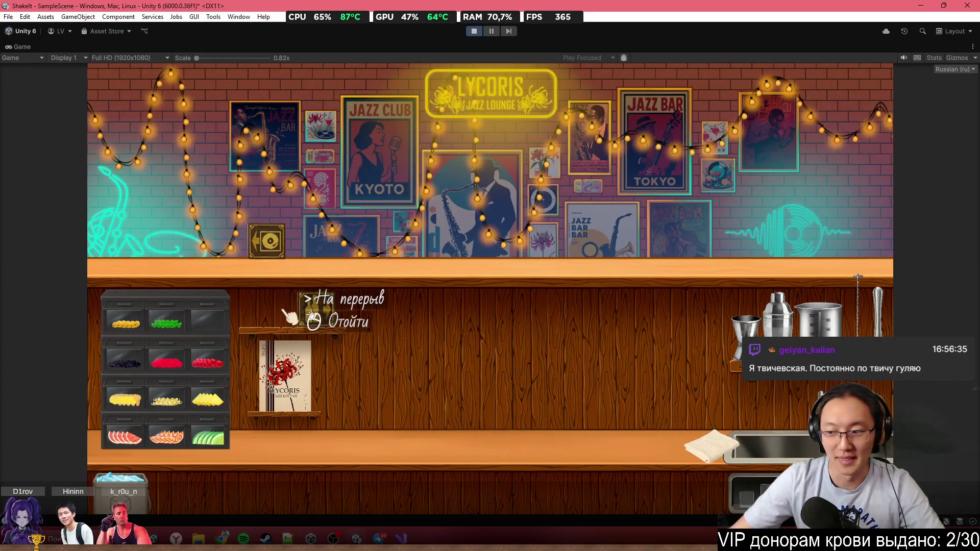
{"action": "left_click", "coordinate": [293, 358]}
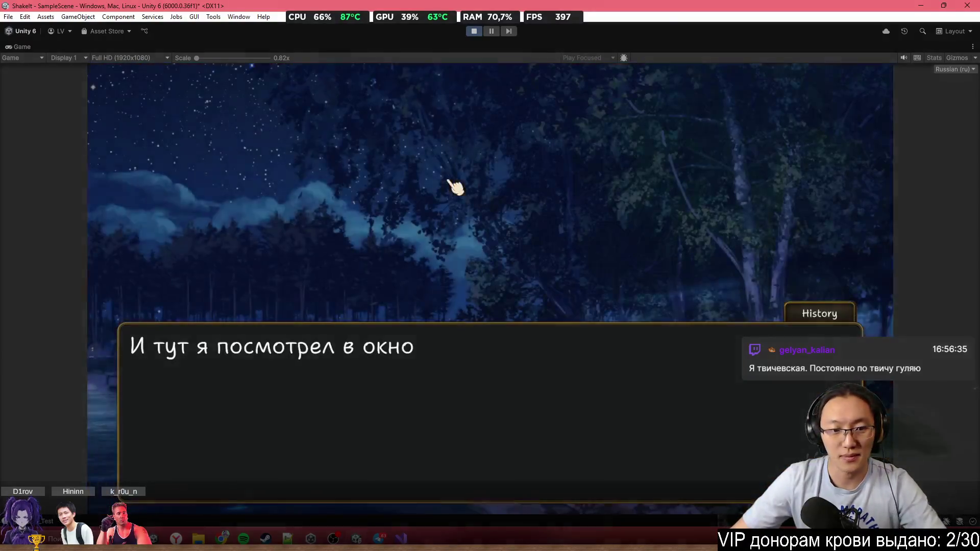
{"action": "left_click", "coordinate": [451, 185]}
{"action": "left_click", "coordinate": [452, 185]}
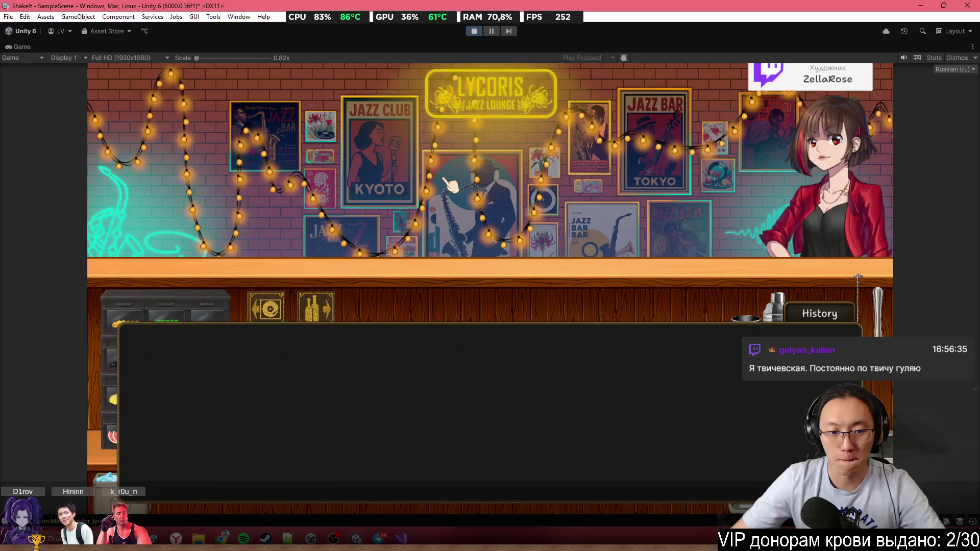
{"action": "left_click", "coordinate": [446, 181]}
{"action": "left_click", "coordinate": [446, 181]}
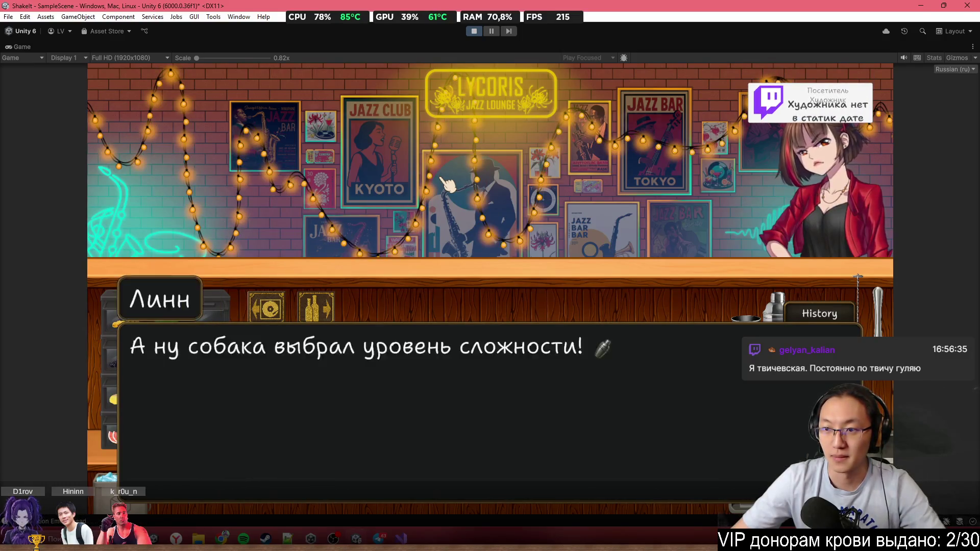
{"action": "left_click", "coordinate": [446, 181]}
{"action": "left_click", "coordinate": [416, 233]}
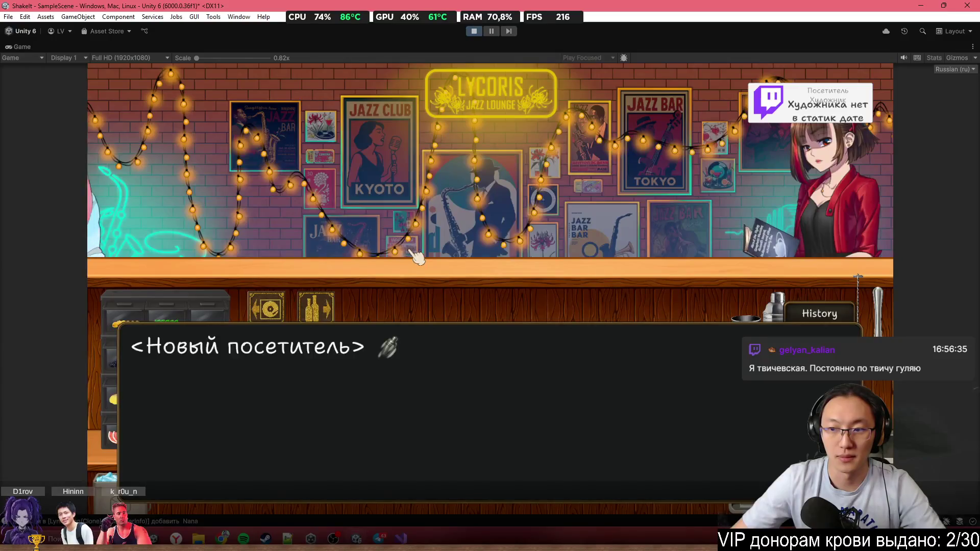
Play Sakura's arrival through her smile and hand-up poses to the hand-down neutral line
{"action": "left_click", "coordinate": [210, 188]}
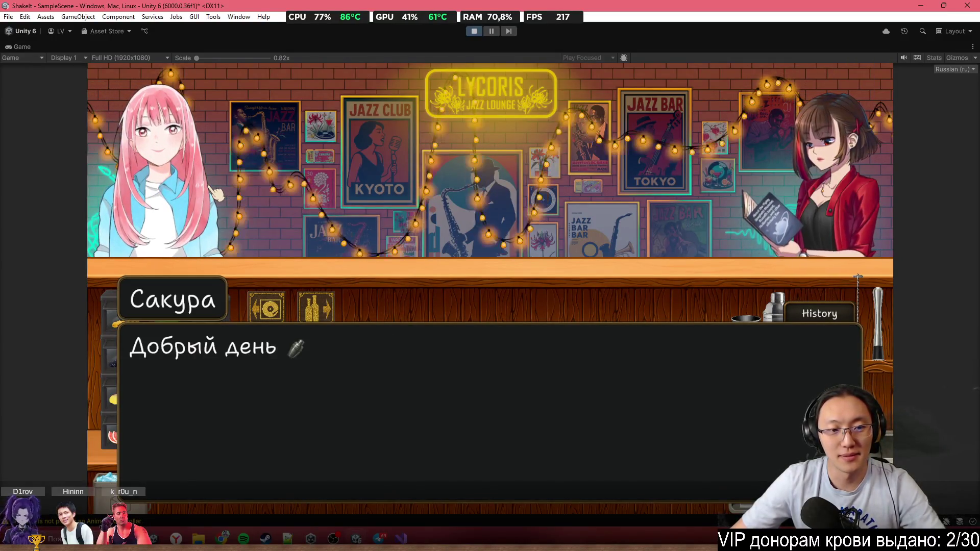
{"action": "left_click", "coordinate": [212, 187]}
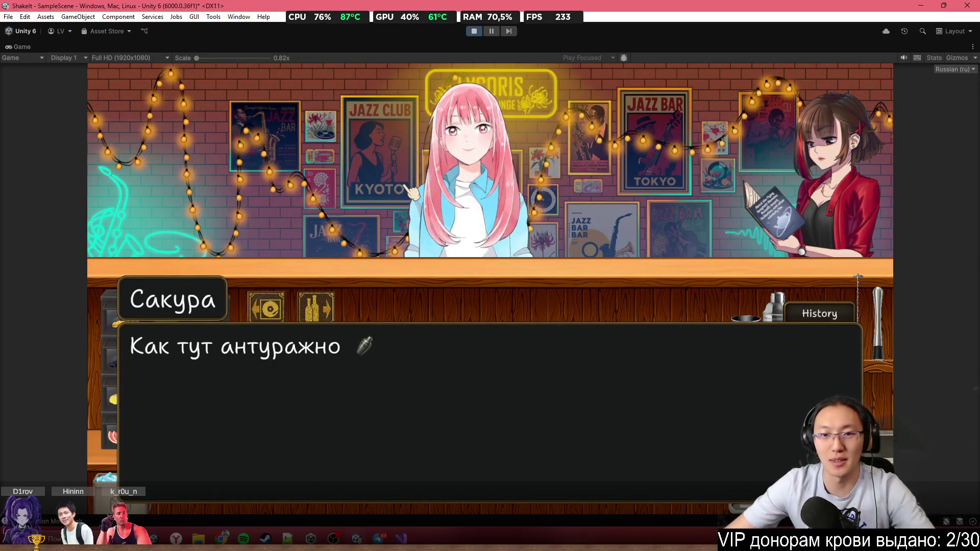
{"action": "left_click", "coordinate": [520, 210]}
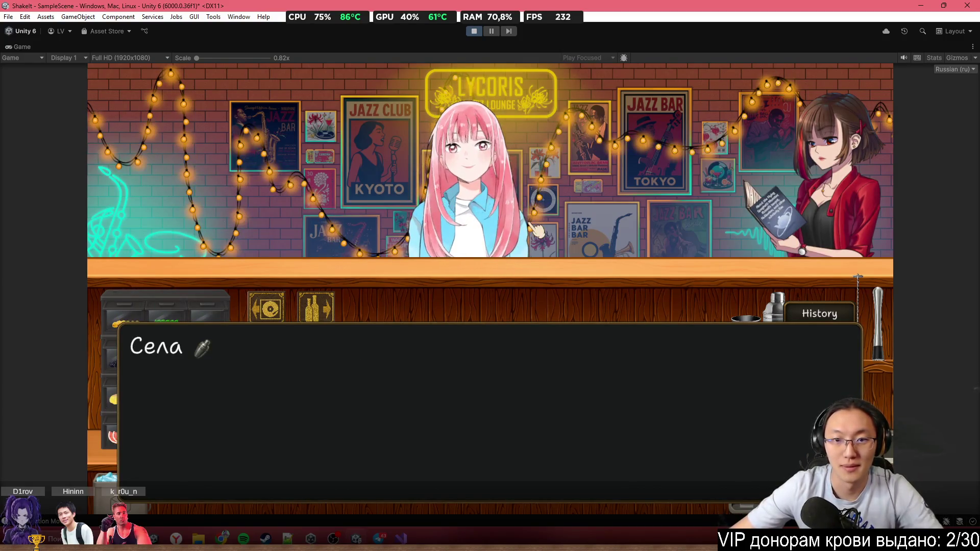
{"action": "left_click", "coordinate": [532, 227]}
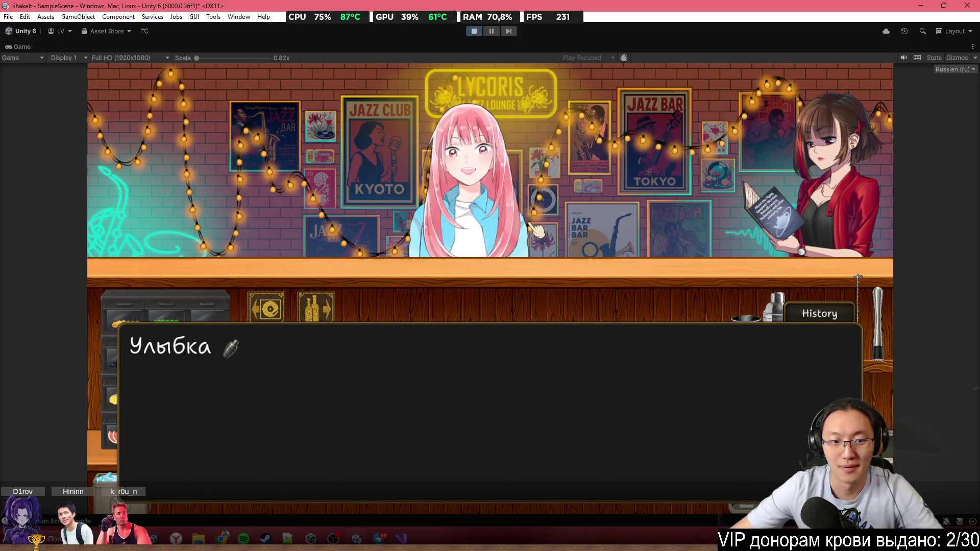
{"action": "left_click", "coordinate": [533, 228]}
{"action": "left_click", "coordinate": [533, 229]}
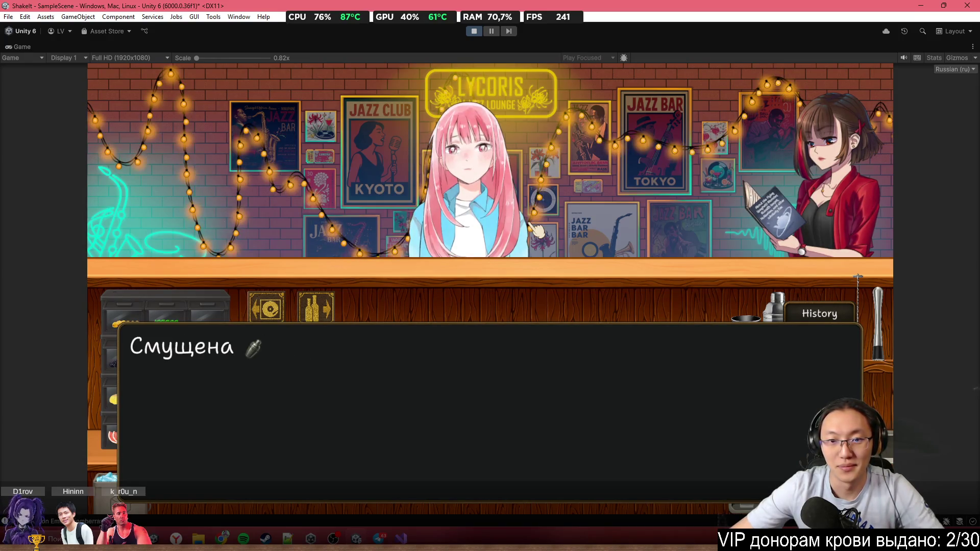
{"action": "left_click", "coordinate": [533, 228]}
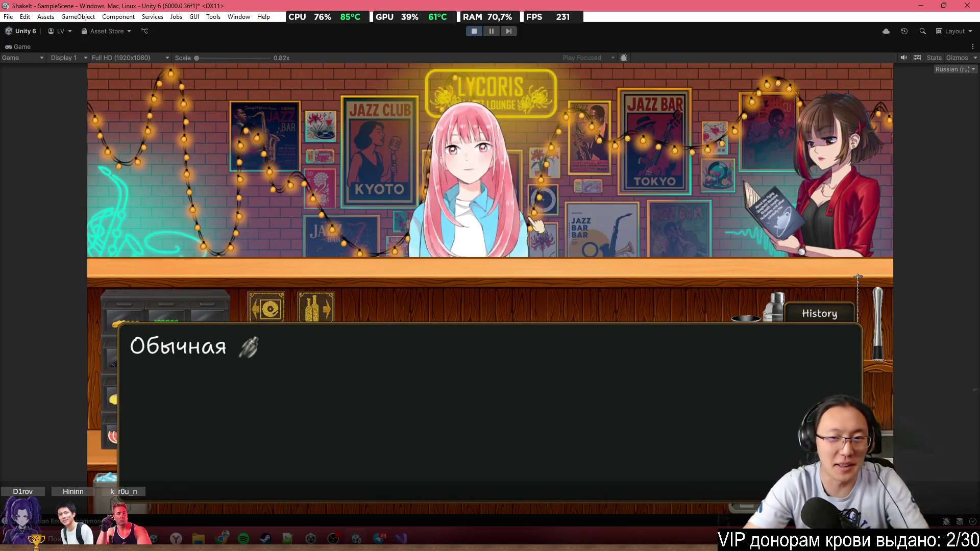
{"action": "left_click", "coordinate": [532, 220]}
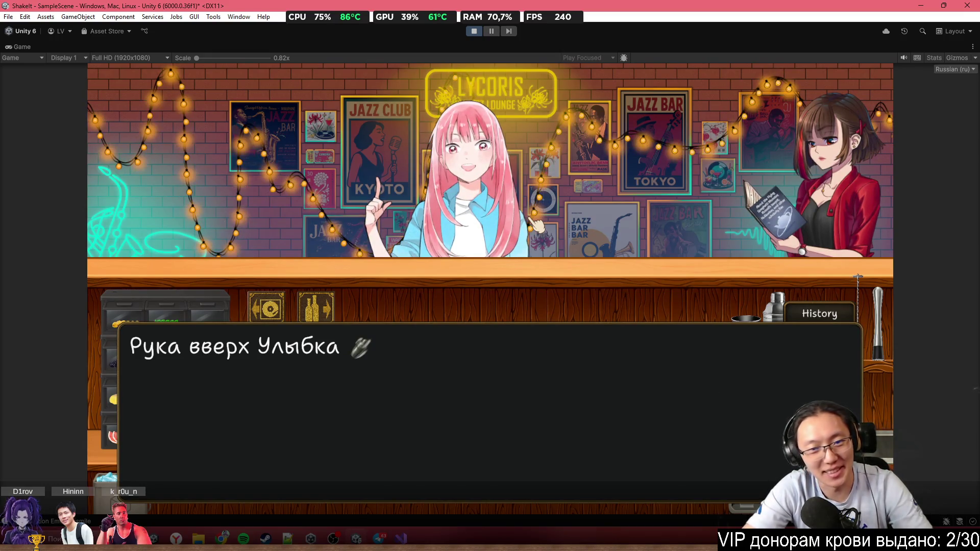
{"action": "left_click", "coordinate": [536, 225]}
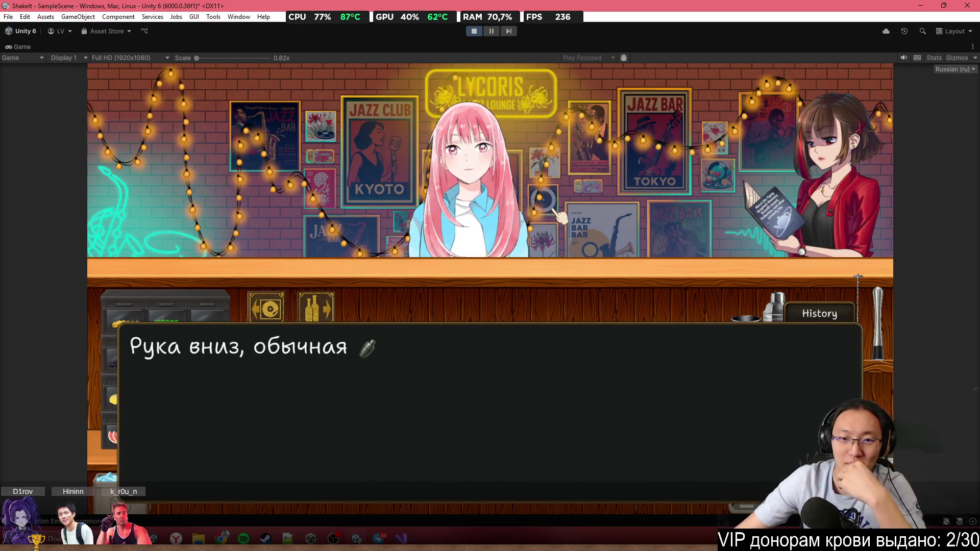
Open the dialogue history log, scroll through it, and close it
{"action": "left_click", "coordinate": [788, 313]}
{"action": "scroll", "coordinate": [494, 186], "scroll_direction": "down", "scroll_amount": 5}
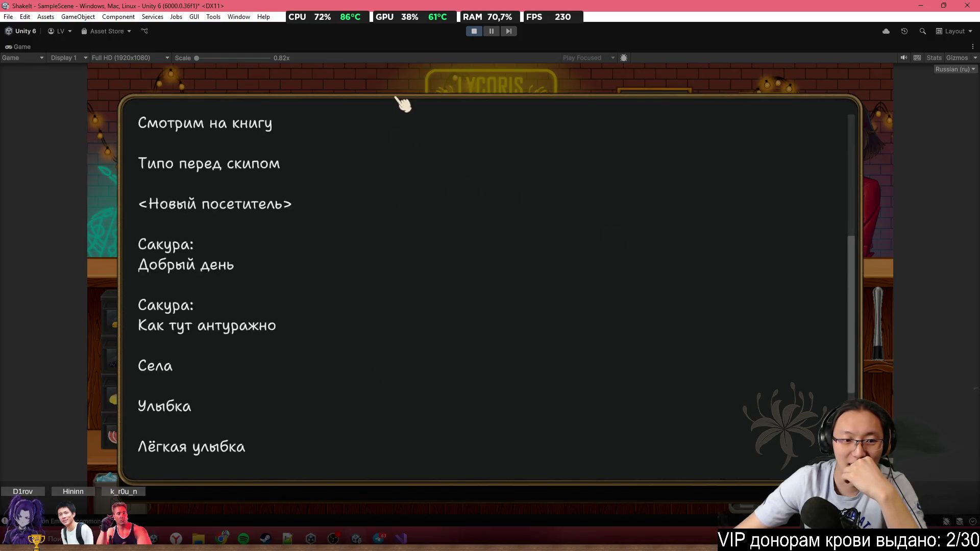
{"action": "scroll", "coordinate": [400, 98], "scroll_direction": "up", "scroll_amount": 5}
{"action": "left_click", "coordinate": [492, 145]}
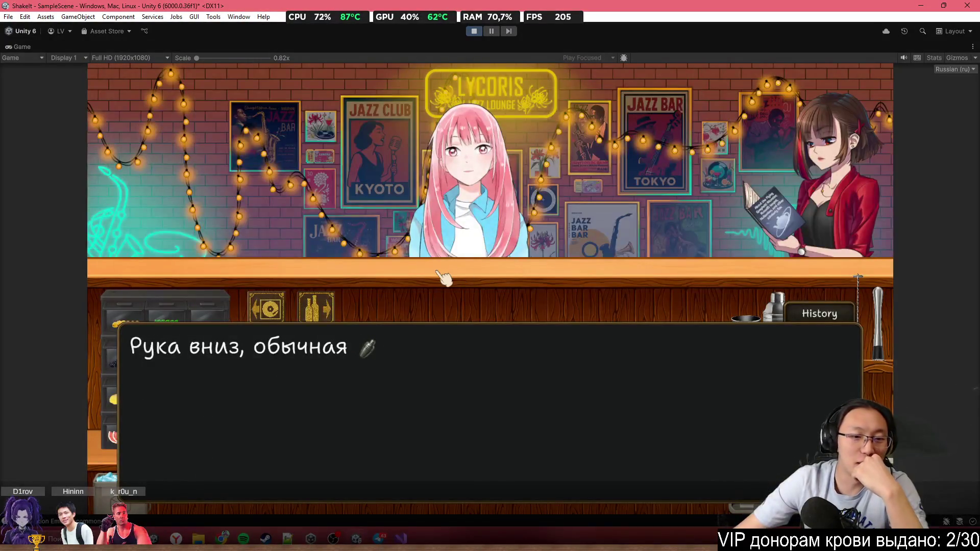
Stop the playtest and drag the NanaCharacter prefab from the ++ Nana folder into the scene
{"action": "left_click", "coordinate": [473, 31]}
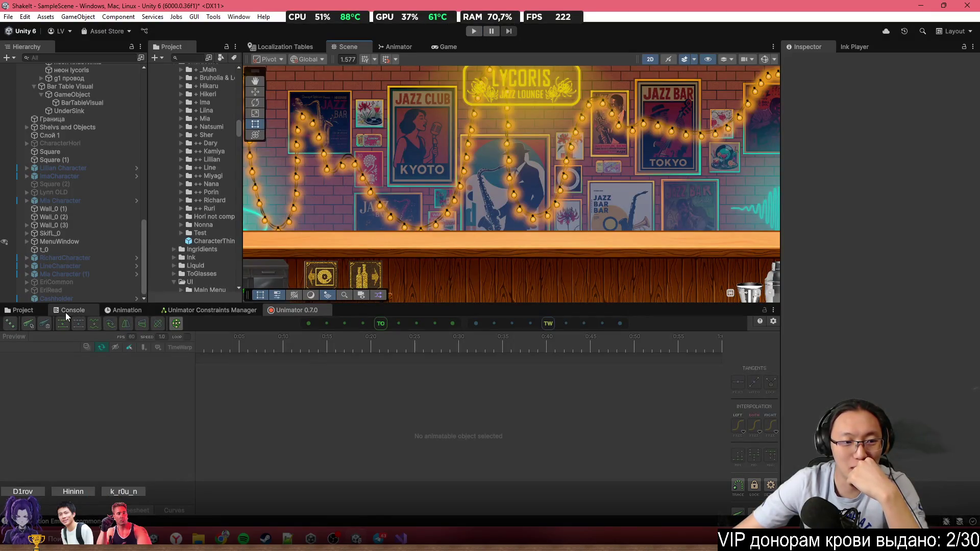
{"action": "left_click", "coordinate": [65, 313]}
{"action": "left_click", "coordinate": [25, 311]}
{"action": "mouse_move", "coordinate": [161, 366]}
{"action": "left_mouse_down"}
{"action": "mouse_move", "coordinate": [485, 256]}
{"action": "mouse_move", "coordinate": [622, 254]}
{"action": "mouse_move", "coordinate": [466, 260]}
{"action": "left_mouse_up"}
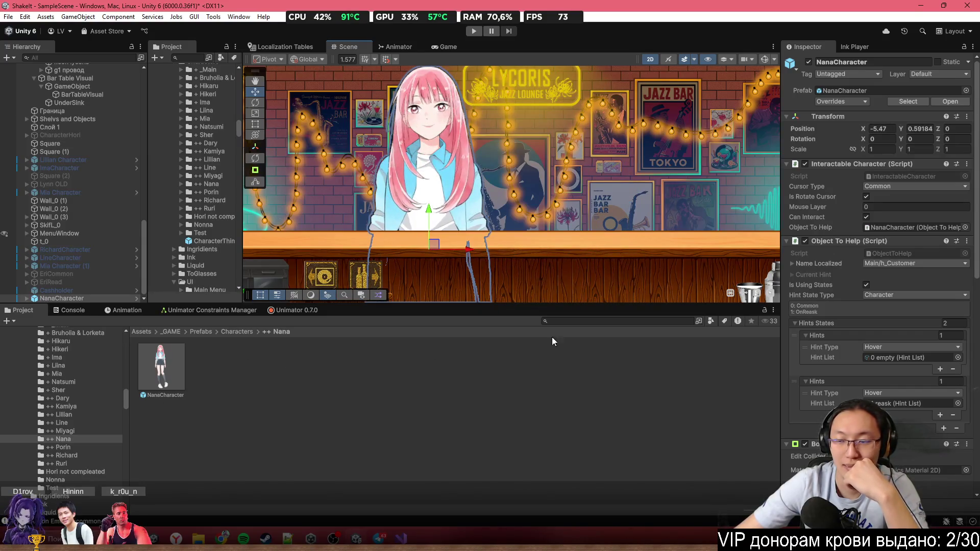
Expand NanaCharacter down to NanaFixed, select NanaPhysics, and show it in the constraints manager
{"action": "scroll", "coordinate": [879, 319], "scroll_direction": "down", "scroll_amount": 5}
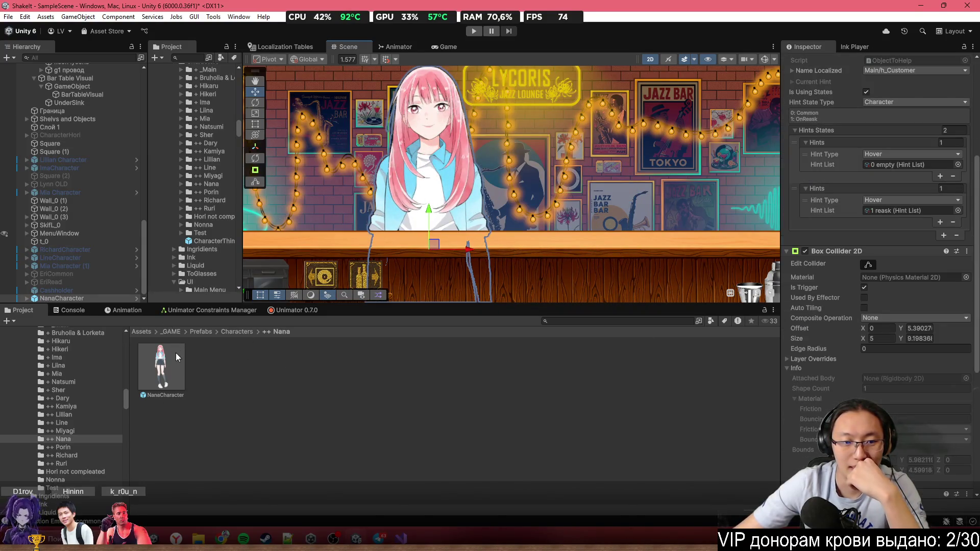
{"action": "left_click", "coordinate": [26, 299]}
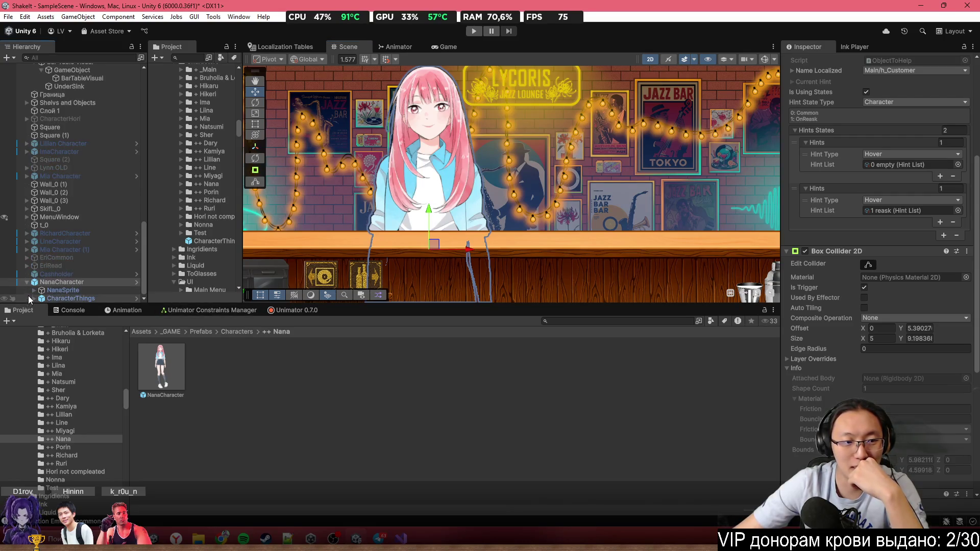
{"action": "left_click", "coordinate": [34, 291]}
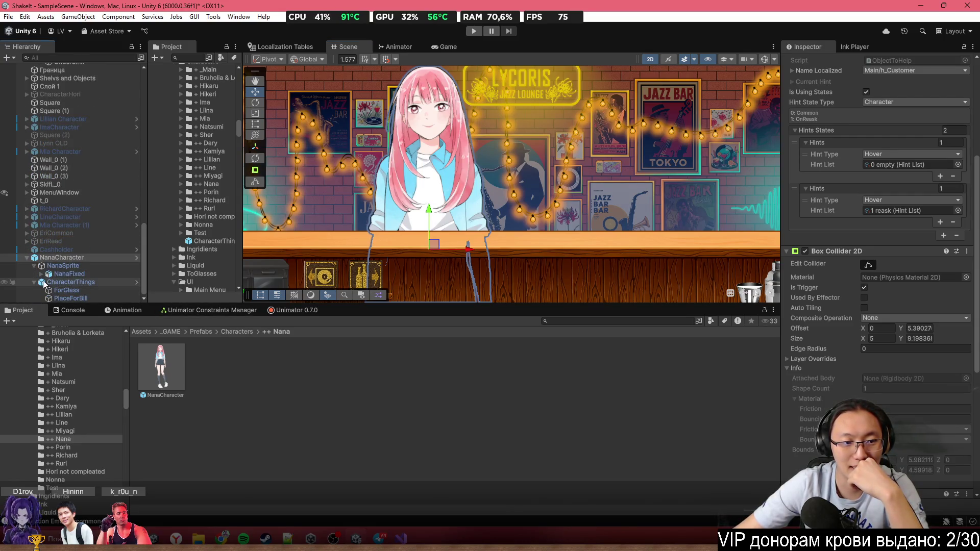
{"action": "left_click", "coordinate": [48, 274]}
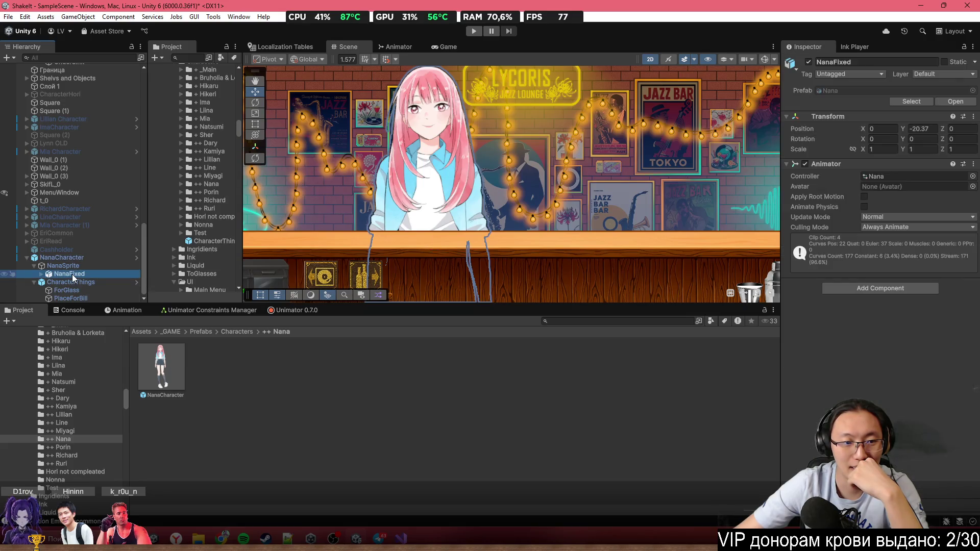
{"action": "left_click", "coordinate": [40, 274]}
{"action": "left_click", "coordinate": [101, 274]}
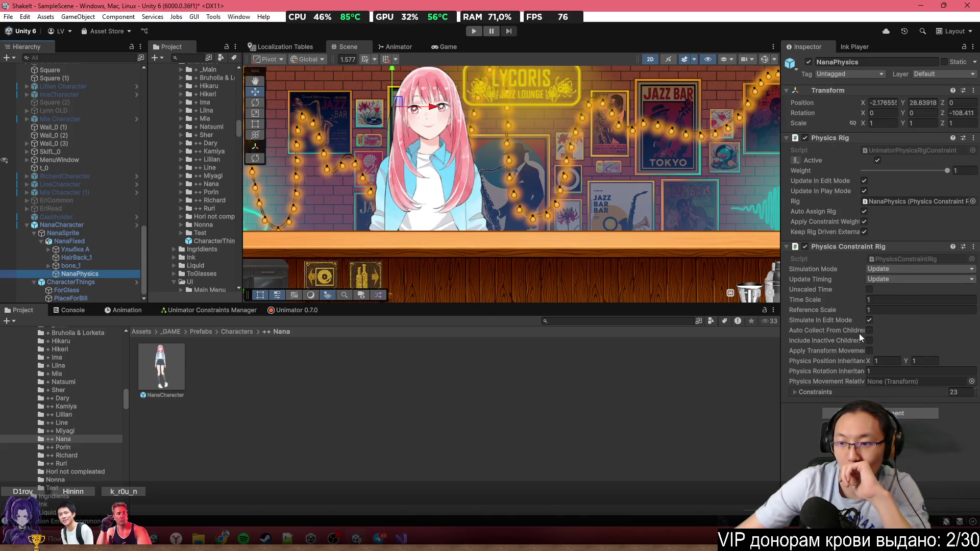
{"action": "left_click", "coordinate": [250, 309]}
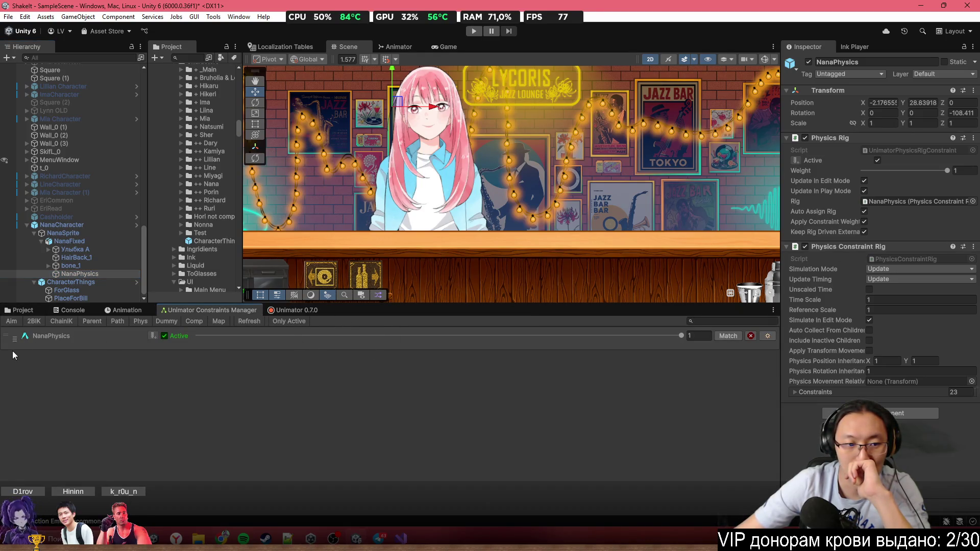
Change the NanaPhysics bone Inertia from 1 to 0.5 and apply it to all hair constraints
{"action": "left_click", "coordinate": [42, 335]}
{"action": "left_click_drag", "start_coordinate": [372, 305], "coordinate": [373, 189]}
{"action": "scroll", "coordinate": [478, 312], "scroll_direction": "down", "scroll_amount": 5}
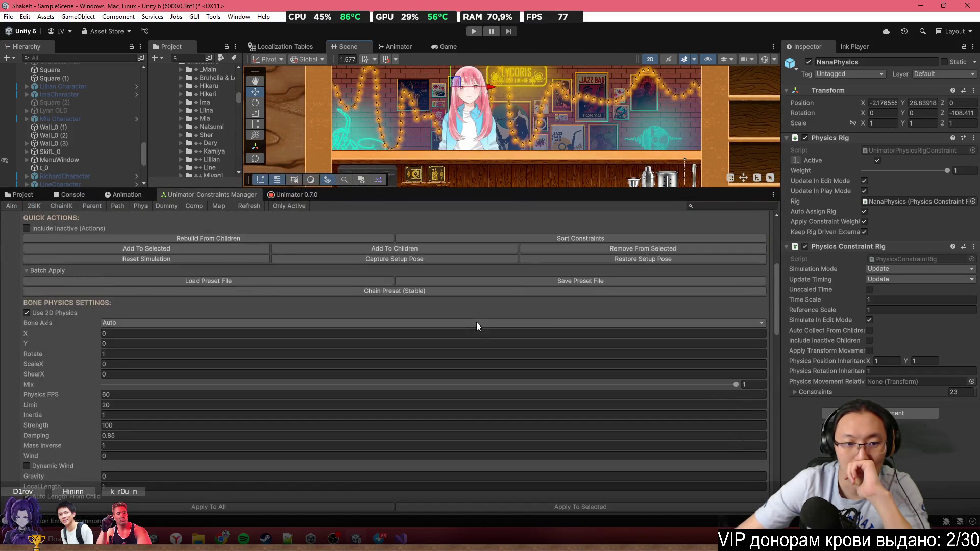
{"action": "scroll", "coordinate": [387, 318], "scroll_direction": "up", "scroll_amount": 6}
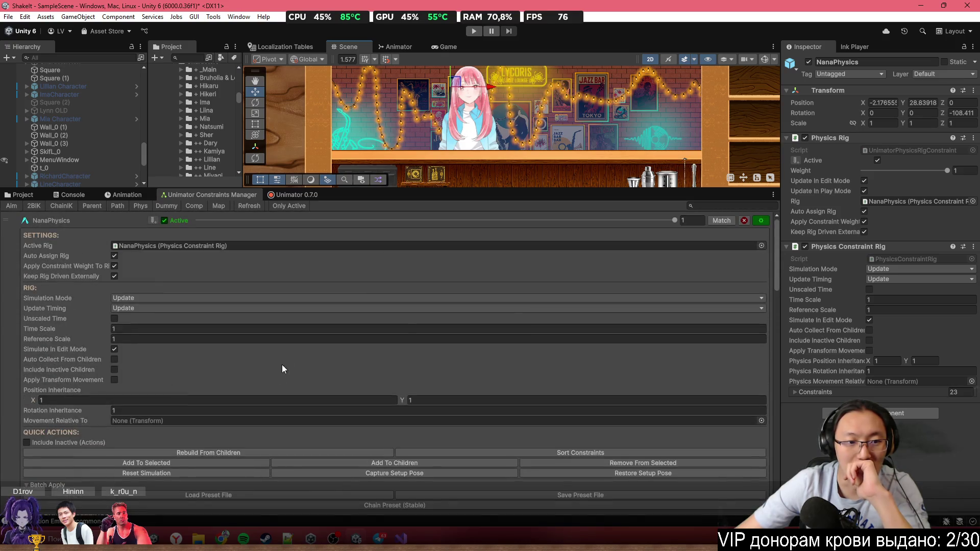
{"action": "scroll", "coordinate": [281, 370], "scroll_direction": "down", "scroll_amount": 6}
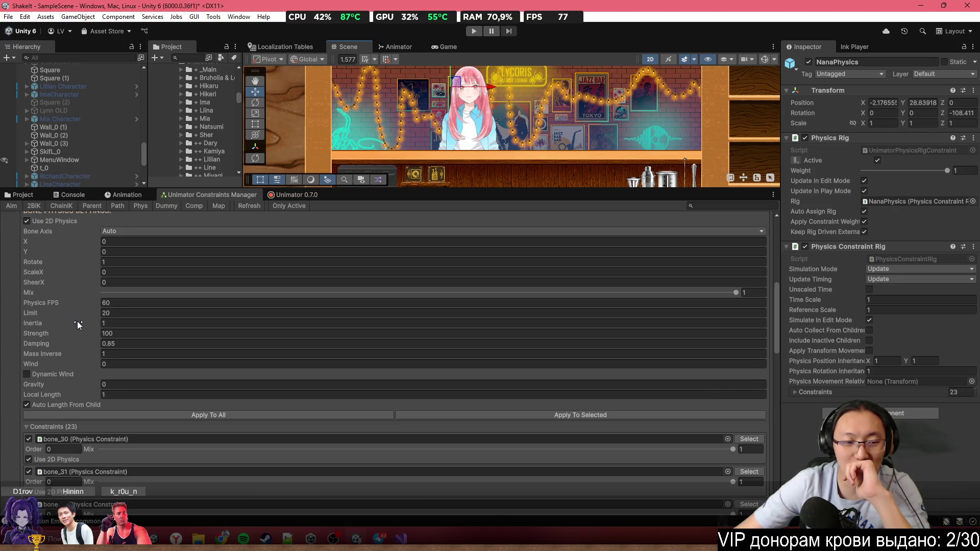
{"action": "left_click_drag", "start_coordinate": [86, 320], "coordinate": [76, 324]}
{"action": "left_click", "coordinate": [104, 327]}
{"action": "type", "text": "5"}
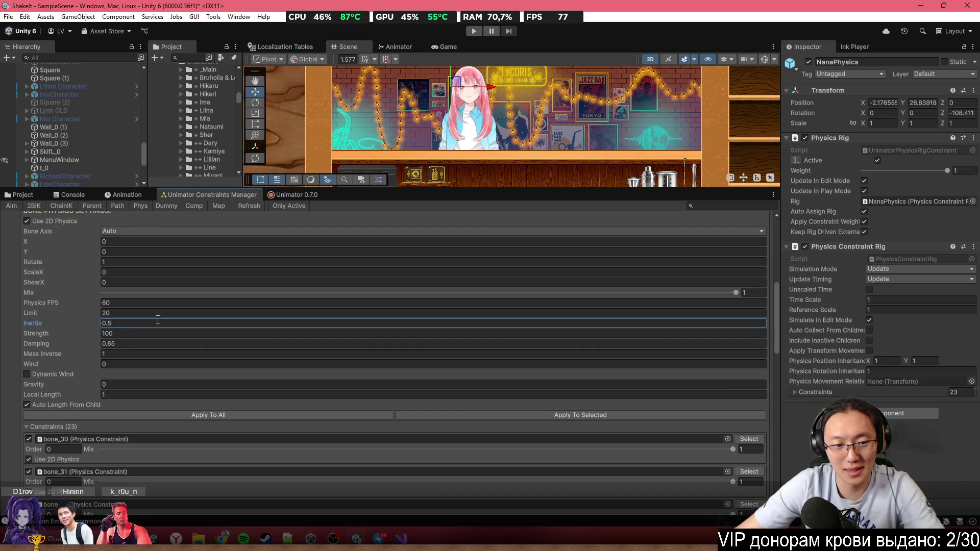
{"action": "left_click", "coordinate": [227, 414]}
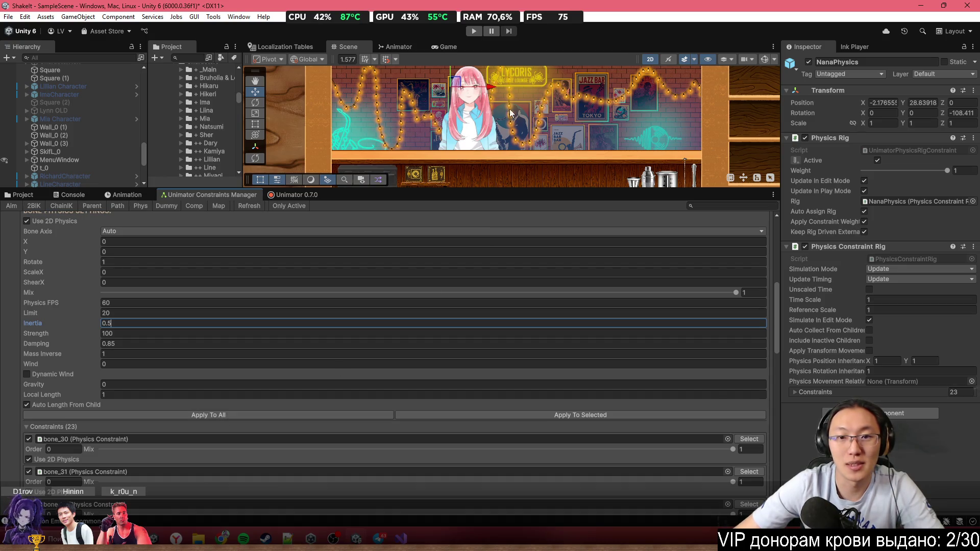
{"action": "left_click_drag", "start_coordinate": [492, 126], "coordinate": [486, 151]}
{"action": "scroll", "coordinate": [75, 153], "scroll_direction": "down", "scroll_amount": 5}
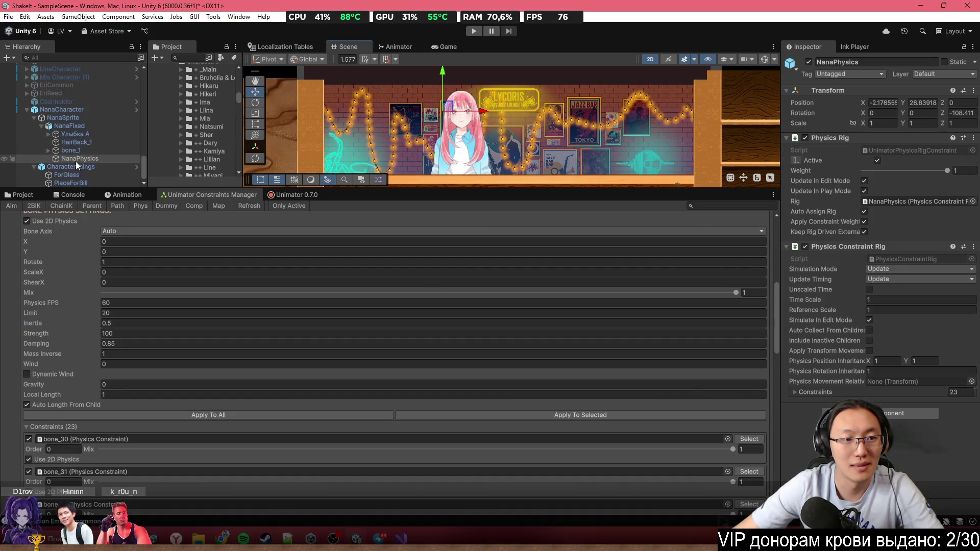
Select NanaCharacter and lower the hair Inertia to 0.2
{"action": "left_click", "coordinate": [83, 110]}
{"action": "mouse_move", "coordinate": [498, 184]}
{"action": "left_mouse_down"}
{"action": "mouse_move", "coordinate": [535, 186]}
{"action": "mouse_move", "coordinate": [494, 194]}
{"action": "mouse_move", "coordinate": [540, 194]}
{"action": "left_mouse_up"}
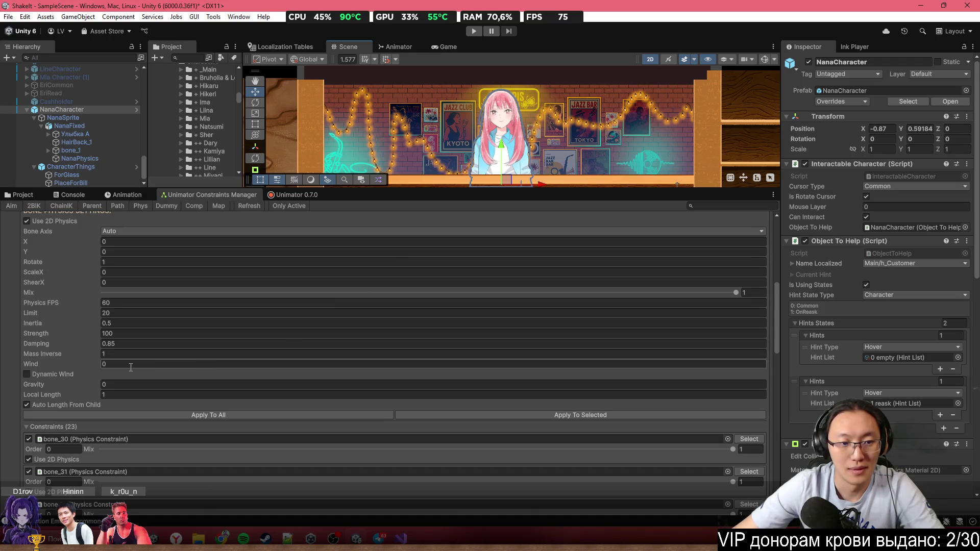
{"action": "key", "text": "BackSpace"}
{"action": "type", "text": "2"}
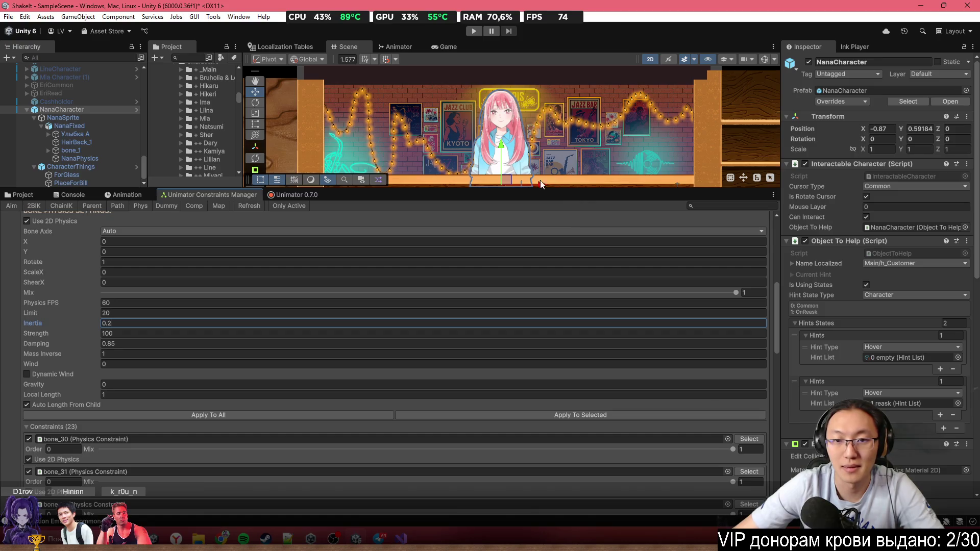
Enlarge the Scene view and drag Nana side to side along X to test hair sway
{"action": "mouse_move", "coordinate": [540, 184]}
{"action": "left_mouse_down"}
{"action": "mouse_move", "coordinate": [625, 186]}
{"action": "mouse_move", "coordinate": [449, 189]}
{"action": "mouse_move", "coordinate": [567, 190]}
{"action": "left_mouse_up"}
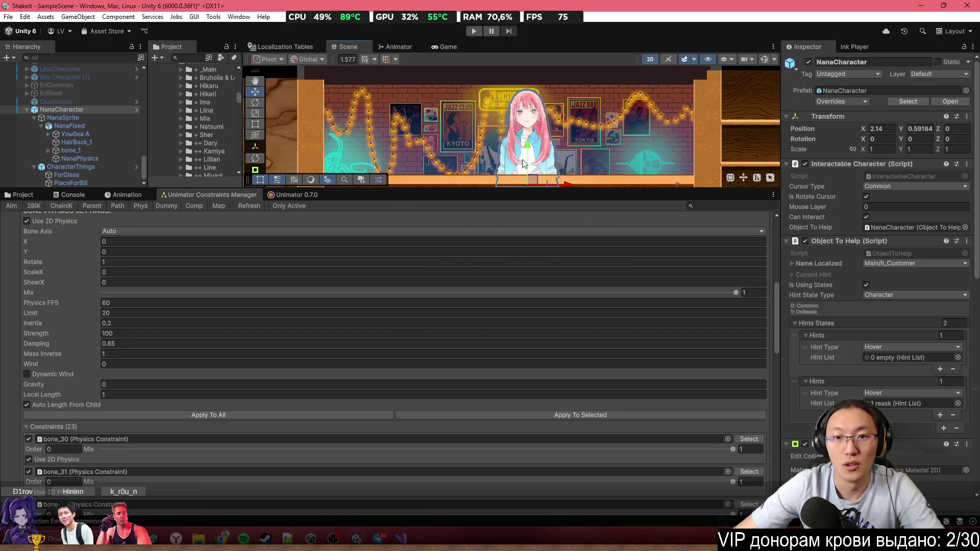
{"action": "left_click_drag", "start_coordinate": [386, 187], "coordinate": [408, 342]}
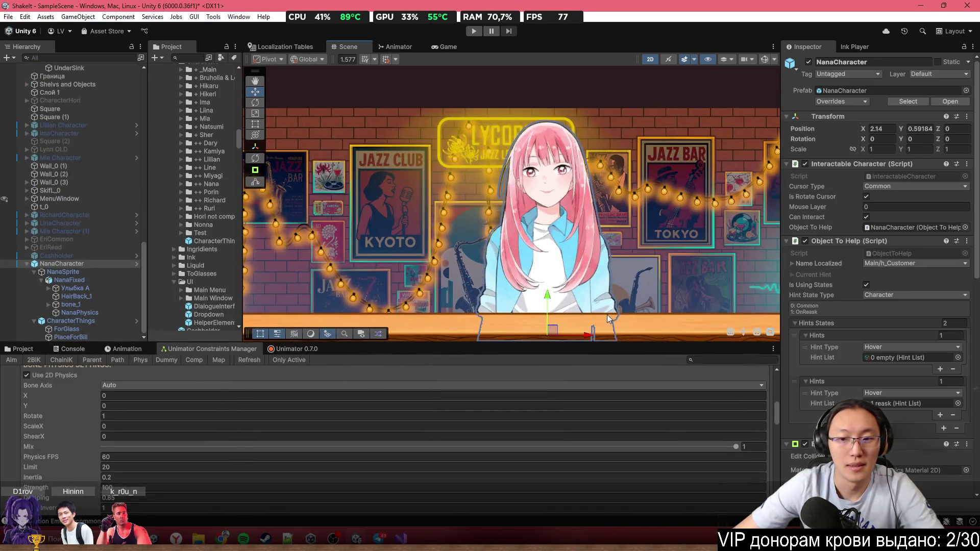
{"action": "mouse_move", "coordinate": [589, 334]}
{"action": "left_mouse_down"}
{"action": "mouse_move", "coordinate": [451, 335]}
{"action": "mouse_move", "coordinate": [673, 334]}
{"action": "mouse_move", "coordinate": [468, 335]}
{"action": "left_mouse_up"}
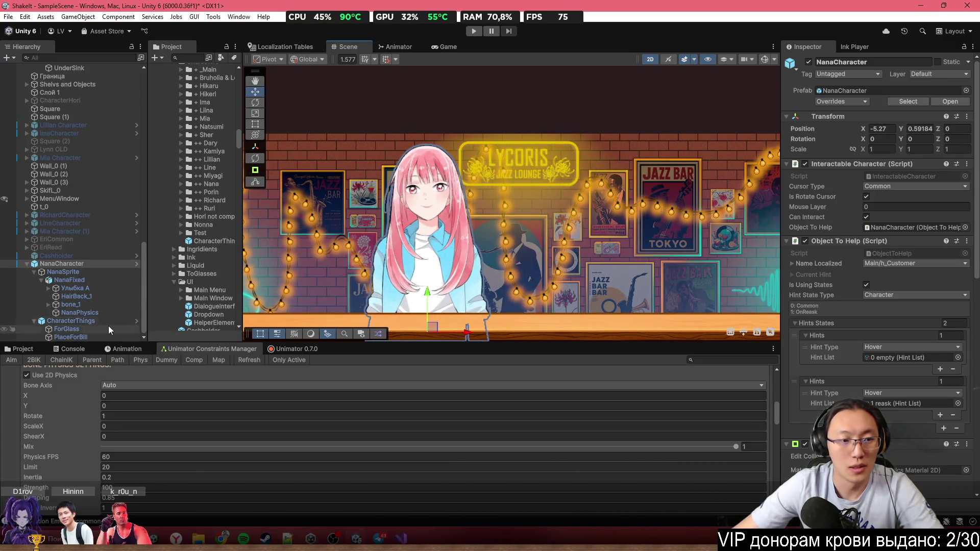
Review NanaCharacter's unsaved prefab overrides
{"action": "left_click", "coordinate": [87, 263]}
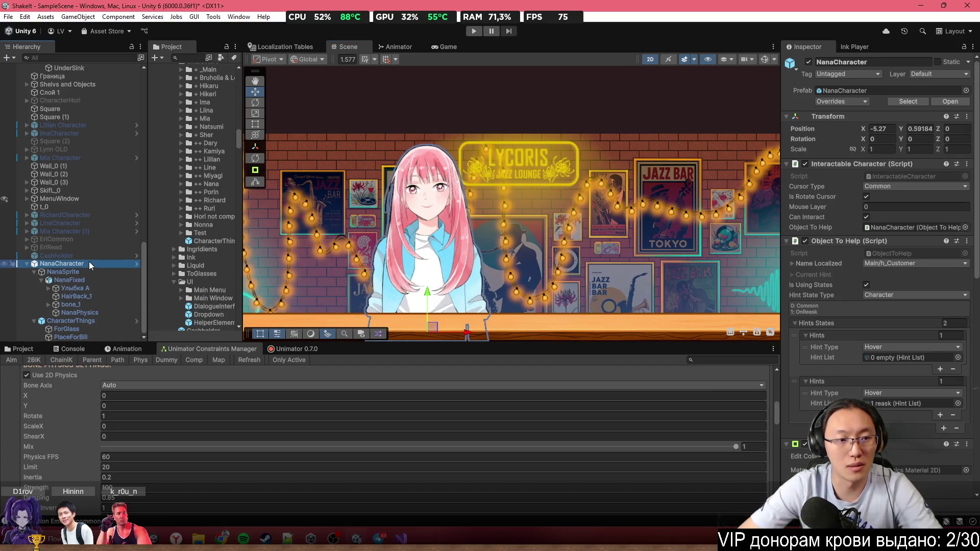
{"action": "left_click", "coordinate": [842, 101]}
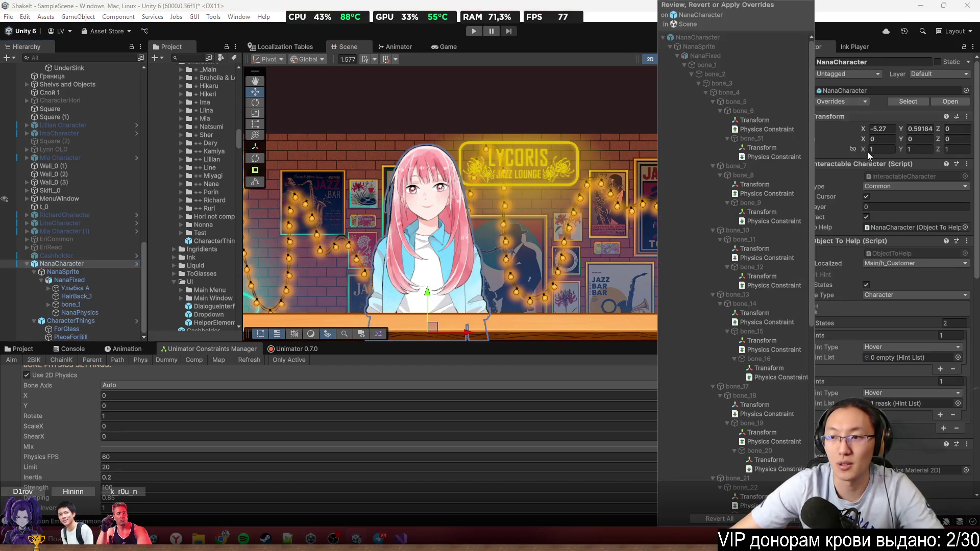
{"action": "left_click", "coordinate": [410, 176]}
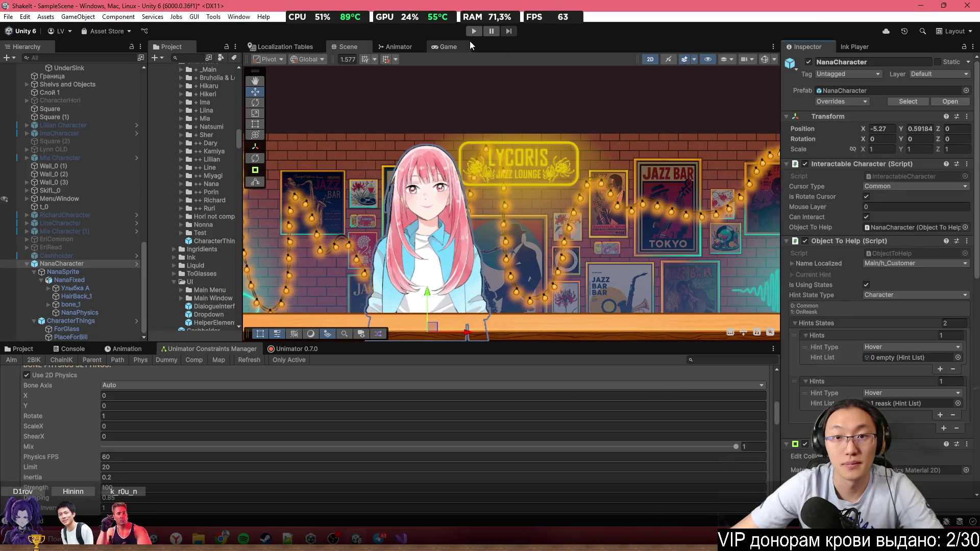
Show the ++ Nana prefab folder, deactivate NanaCharacter with Alt+Shift+A, and enter Play mode
{"action": "left_click", "coordinate": [23, 349]}
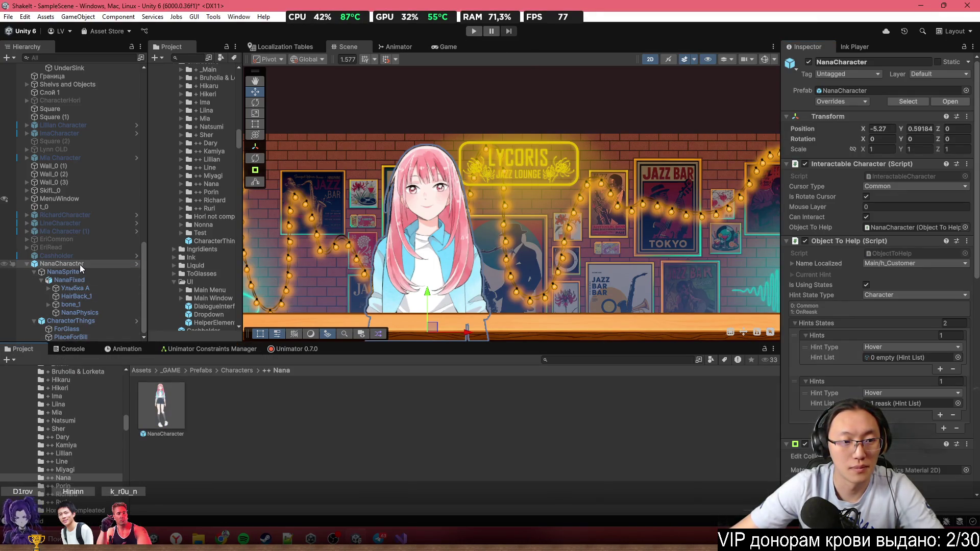
{"action": "key", "text": "alt+shift+a"}
{"action": "left_click", "coordinate": [474, 31]}
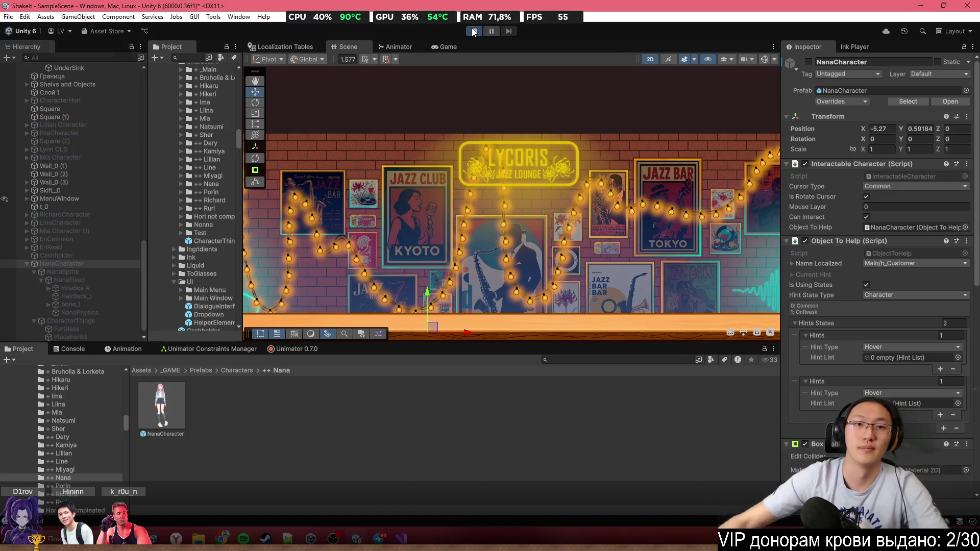
Maximize the Game view, open a save notebook, and choose Easy difficulty
{"action": "key", "text": "shift+space"}
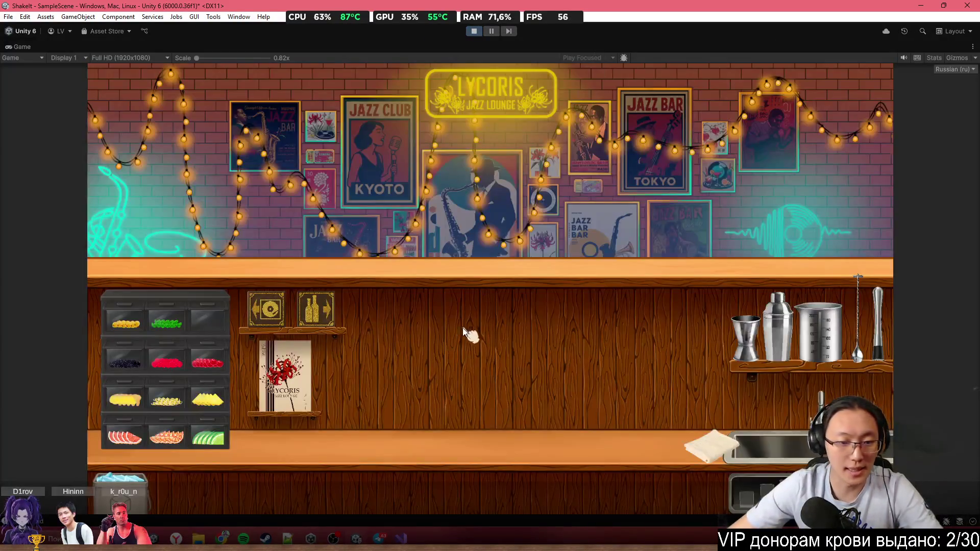
{"action": "left_click", "coordinate": [270, 326]}
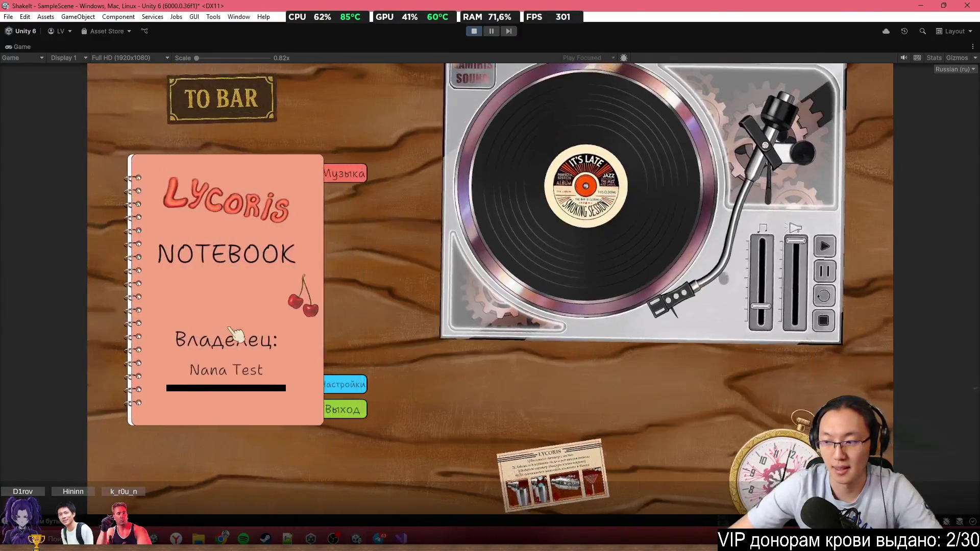
{"action": "left_click", "coordinate": [236, 334]}
{"action": "left_click", "coordinate": [215, 104]}
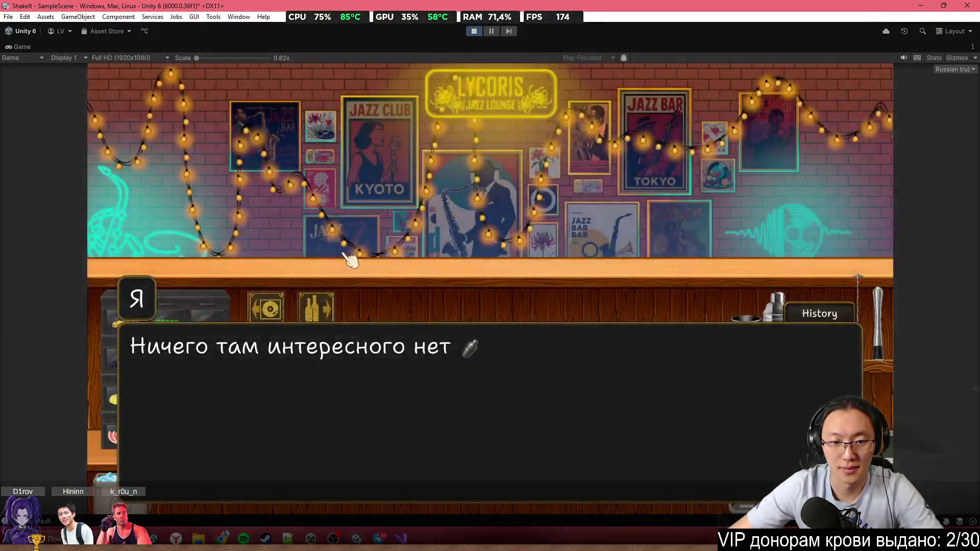
{"action": "left_click", "coordinate": [351, 260]}
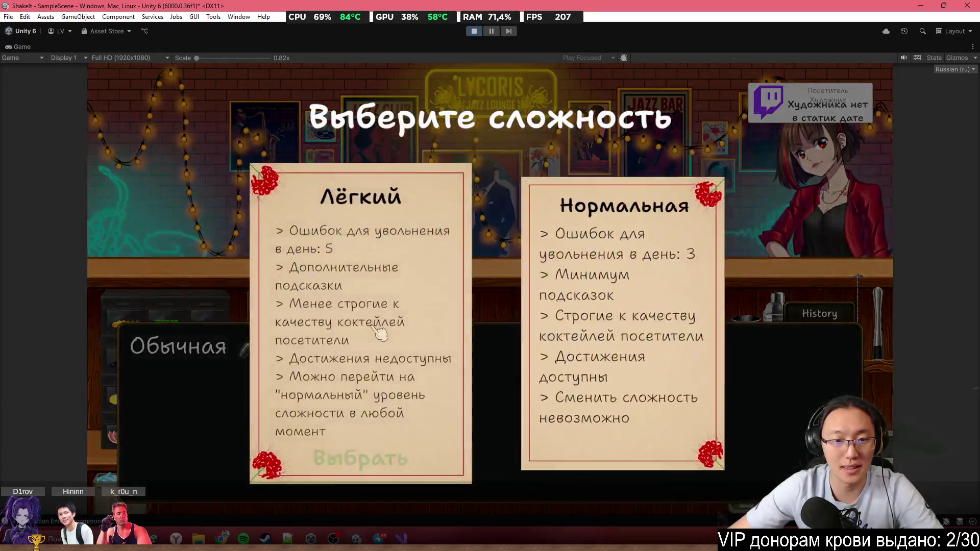
{"action": "left_click", "coordinate": [369, 327]}
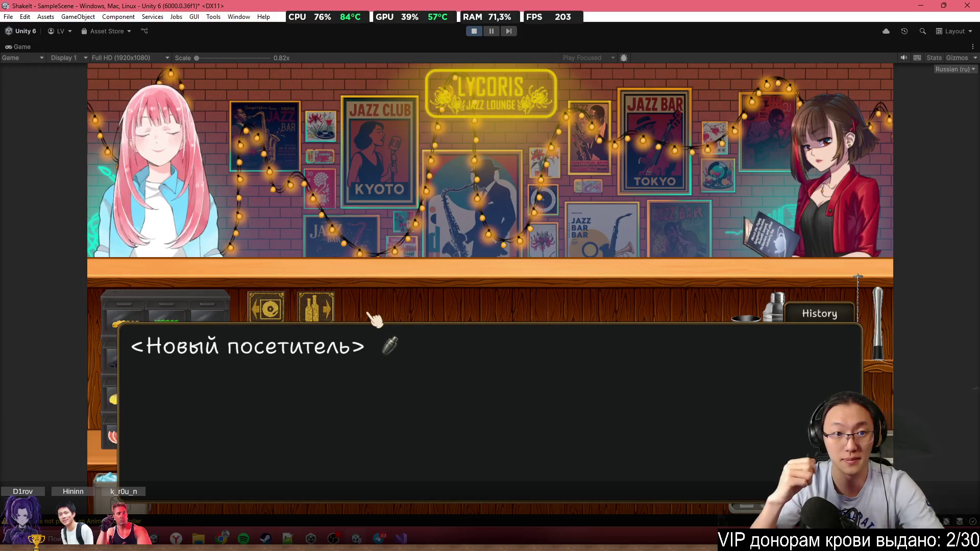
Advance to Sakura's line 'Как тут антуражно', then pause the game
{"action": "left_click", "coordinate": [375, 319]}
{"action": "left_click", "coordinate": [375, 319]}
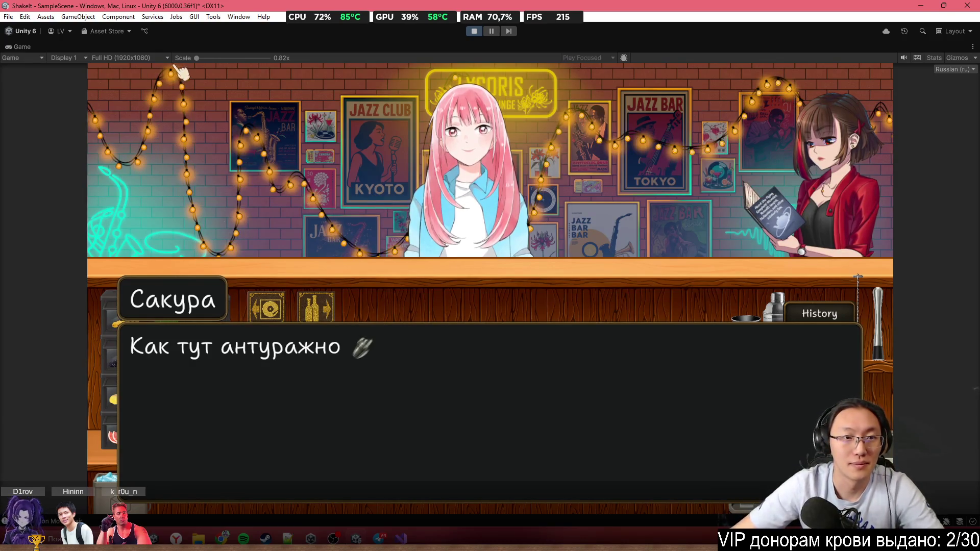
{"action": "scroll", "coordinate": [390, 179], "scroll_direction": "up", "scroll_amount": 3}
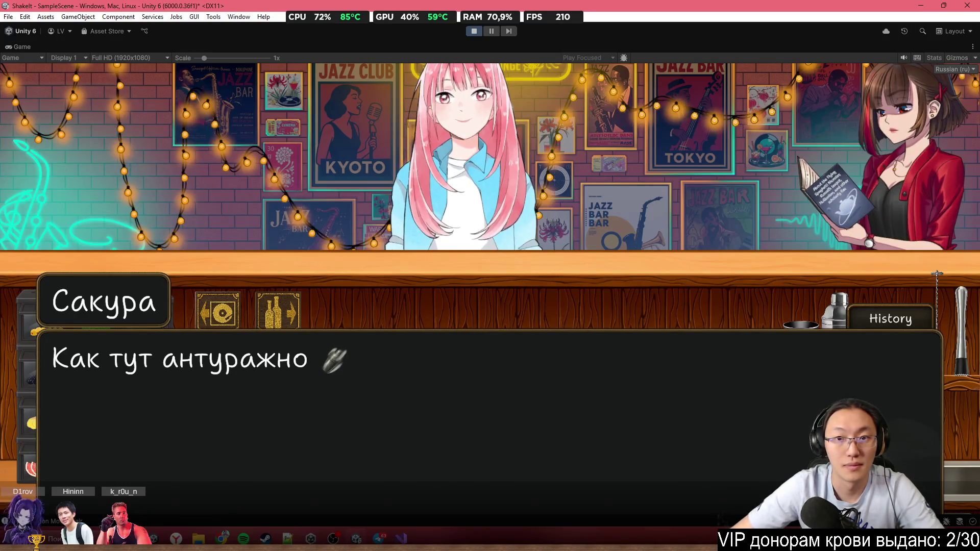
{"action": "left_click", "coordinate": [493, 31]}
{"action": "left_click", "coordinate": [445, 47]}
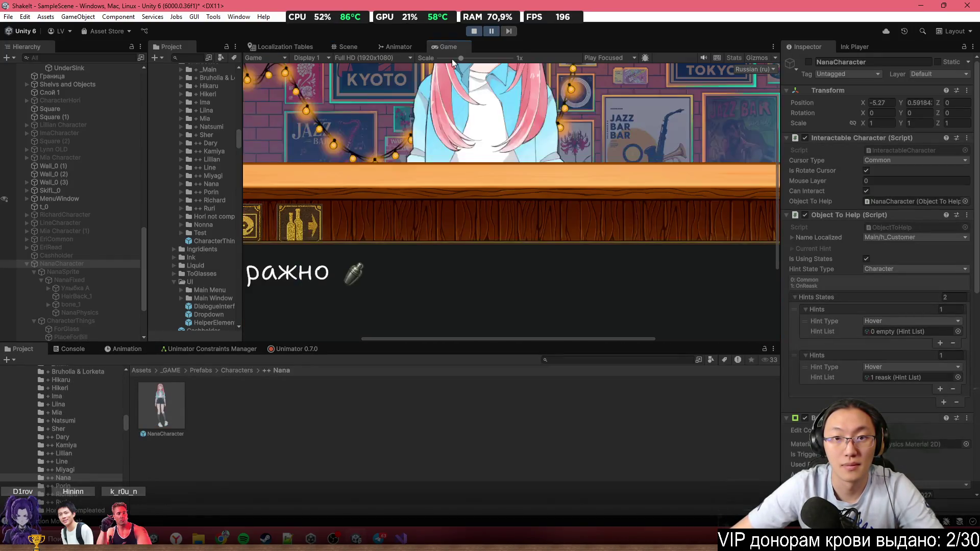
Maximize the Game view and advance Sakura's dialogue to her hand-raise line
{"action": "double_click", "coordinate": [457, 45]}
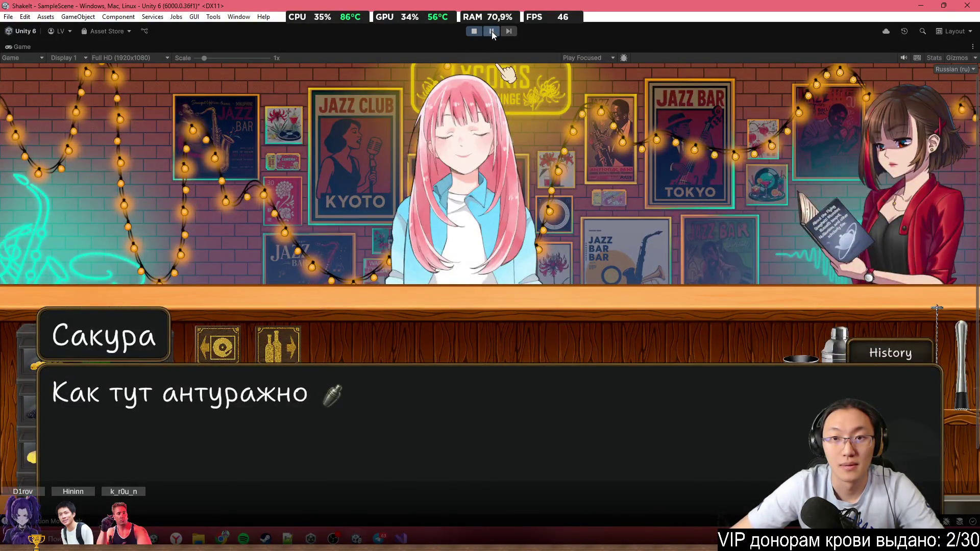
{"action": "left_click", "coordinate": [641, 220]}
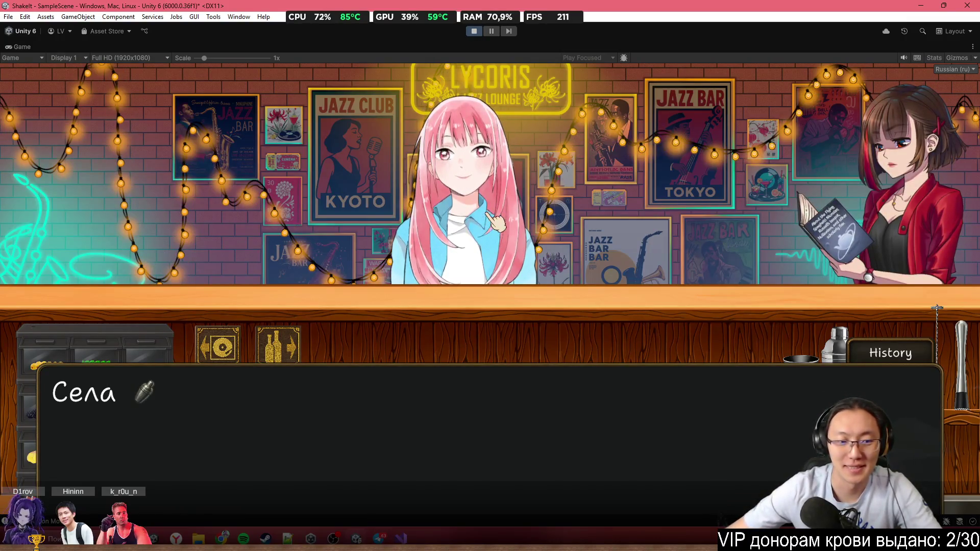
{"action": "left_click", "coordinate": [549, 201]}
{"action": "left_click", "coordinate": [549, 202]}
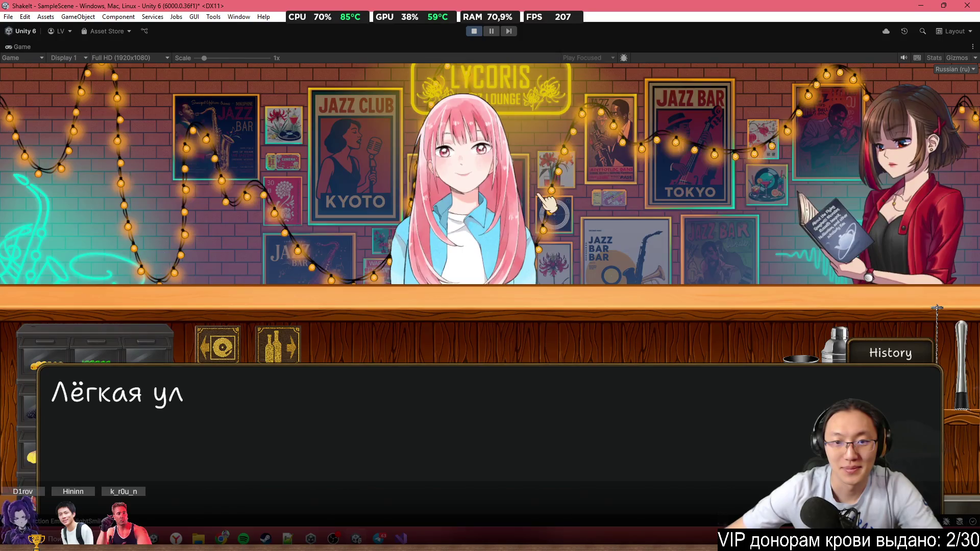
{"action": "left_click", "coordinate": [548, 201]}
{"action": "left_click", "coordinate": [548, 201]}
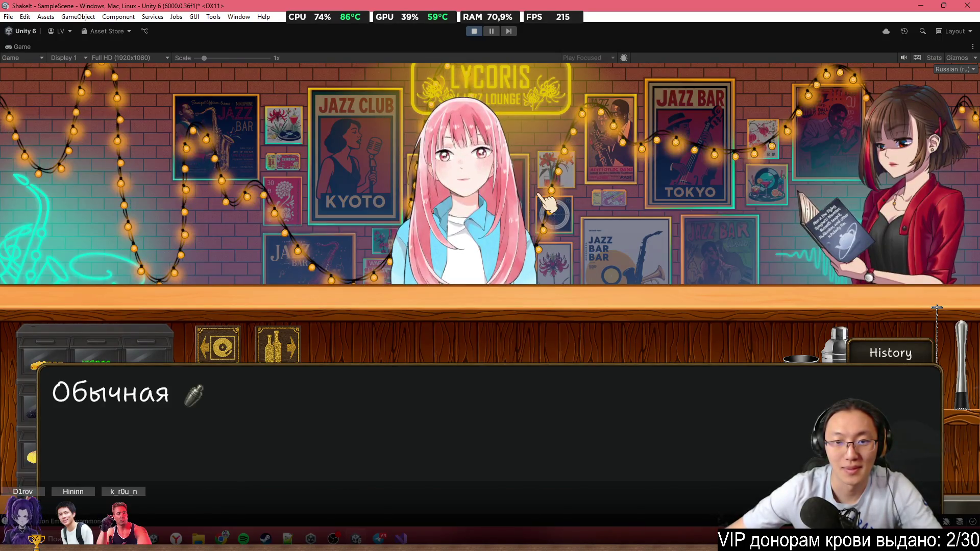
{"action": "left_click", "coordinate": [548, 202]}
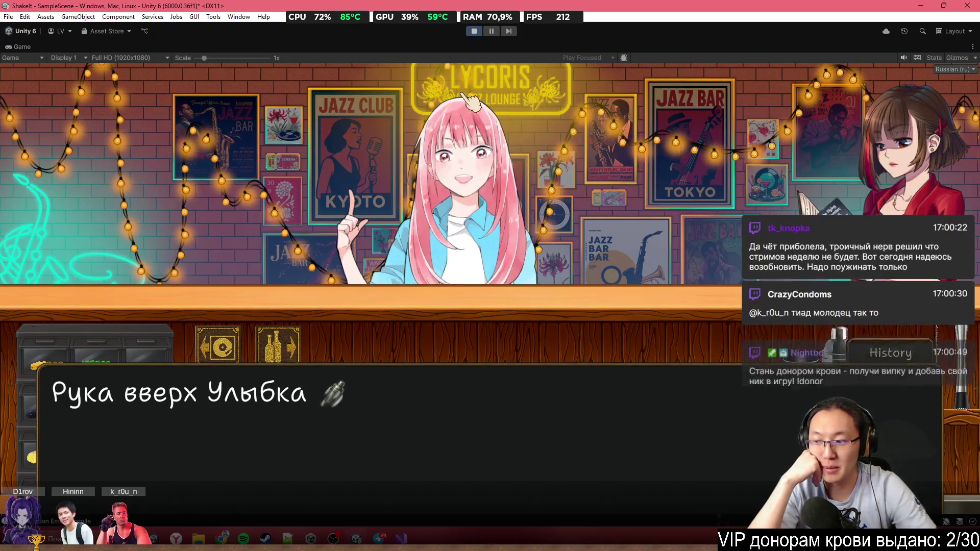
Continue through her thank-you to the 'Досвидания' goodbye line, then stop the playtest
{"action": "left_click", "coordinate": [468, 102]}
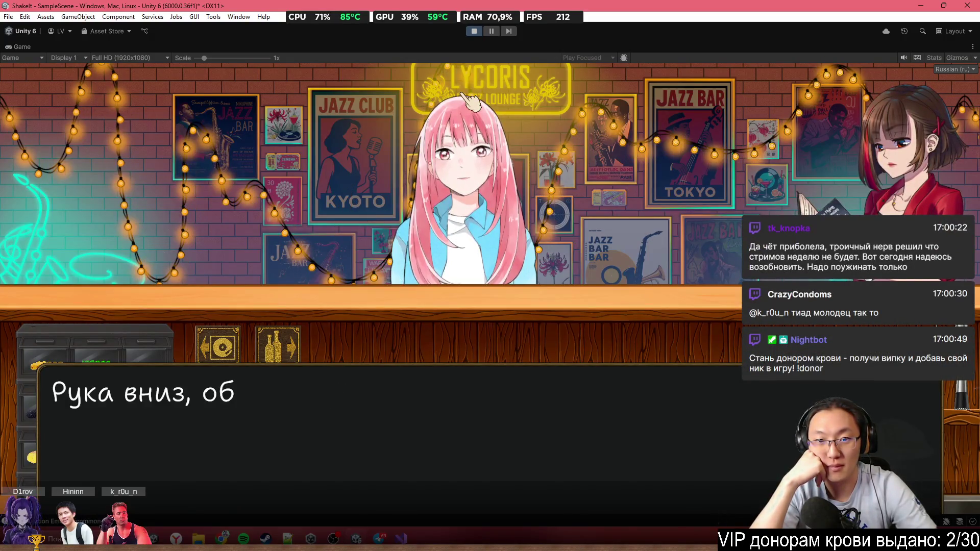
{"action": "left_click", "coordinate": [465, 97]}
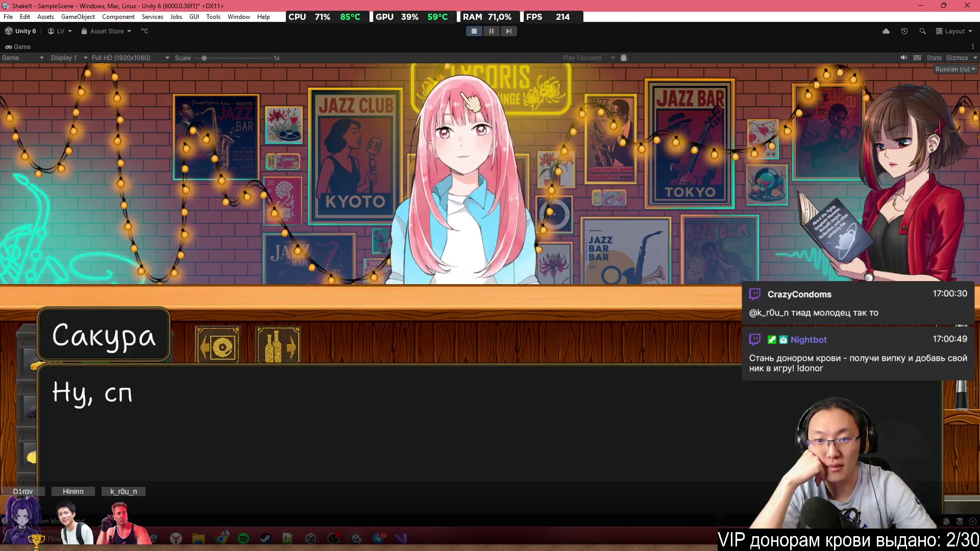
{"action": "left_click", "coordinate": [465, 98]}
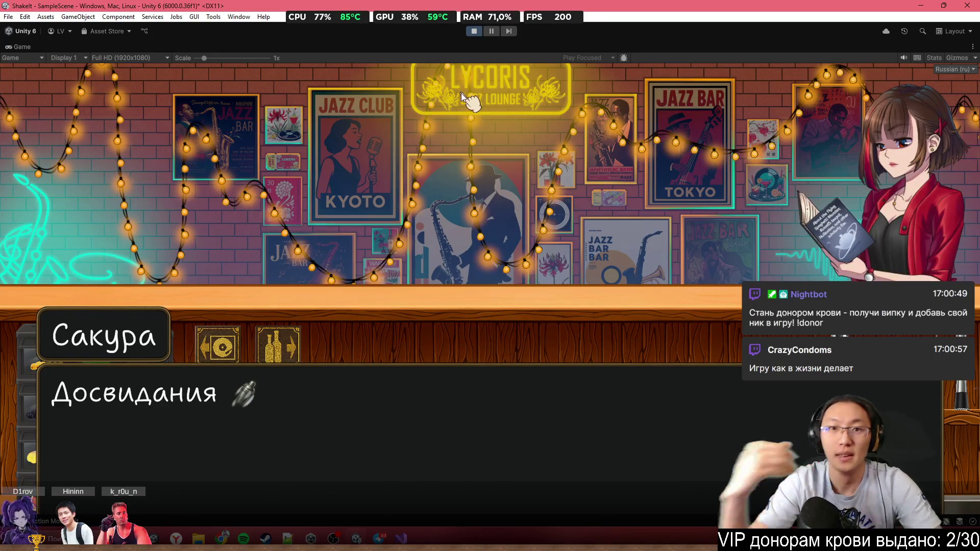
{"action": "left_click", "coordinate": [474, 31]}
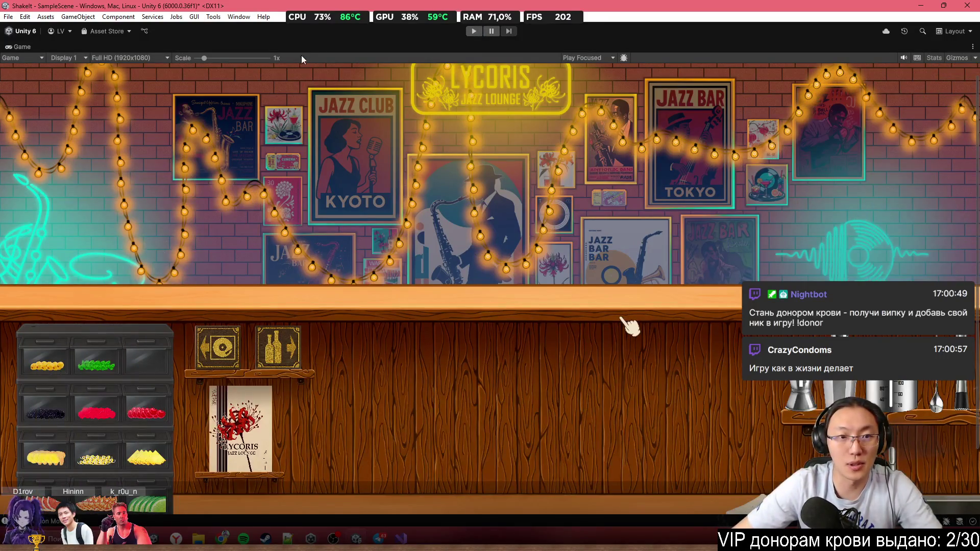
Restore the editor layout, switch to the Scene view, and scroll the Inspector to Hints States
{"action": "double_click", "coordinate": [309, 45]}
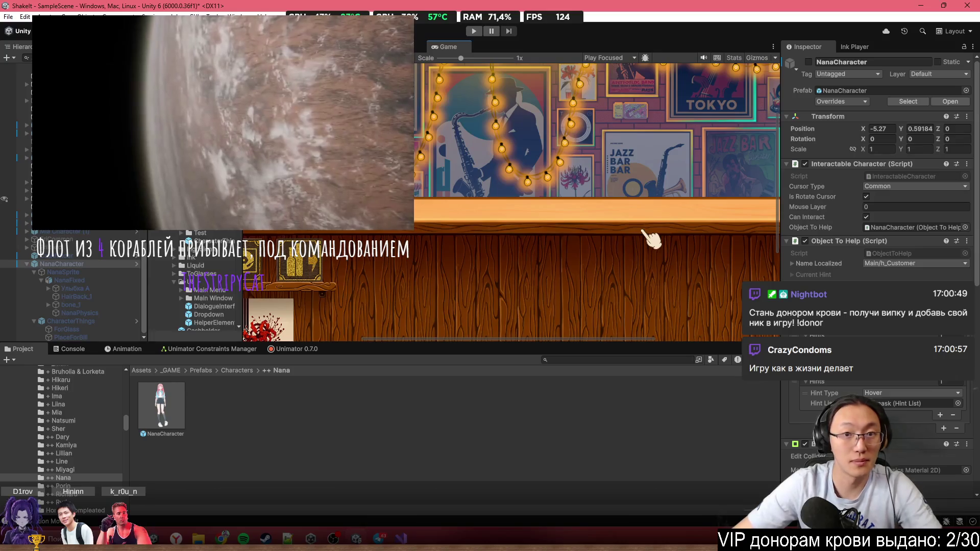
{"action": "left_click", "coordinate": [406, 46]}
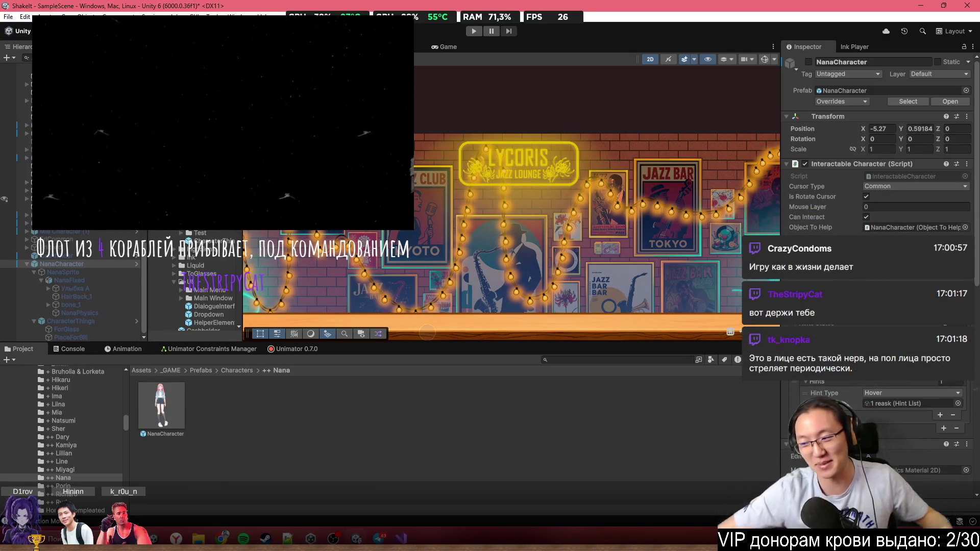
{"action": "scroll", "coordinate": [878, 265], "scroll_direction": "down", "scroll_amount": 5}
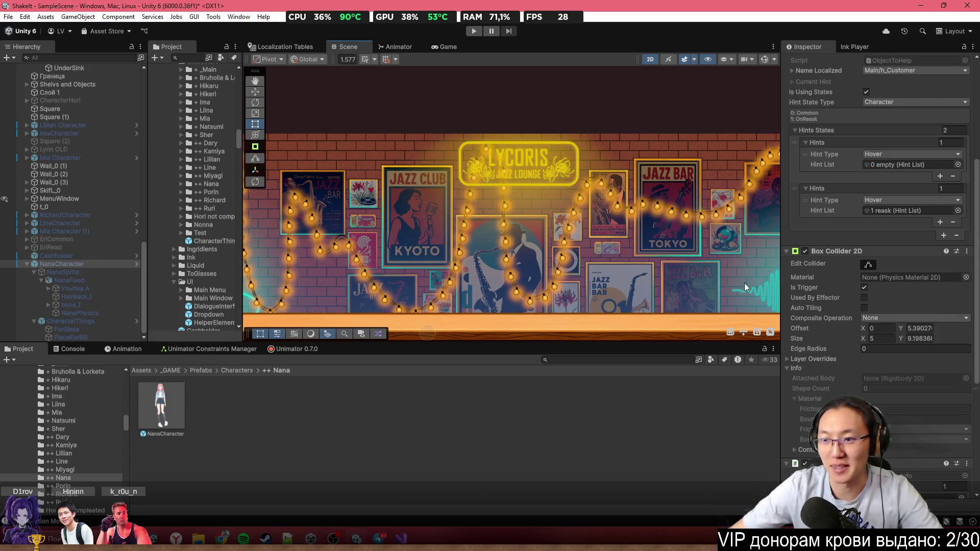
Reactivate Nana, select NanaPhysics, and expand its physics constraint settings
{"action": "key", "text": "alt+shift+a"}
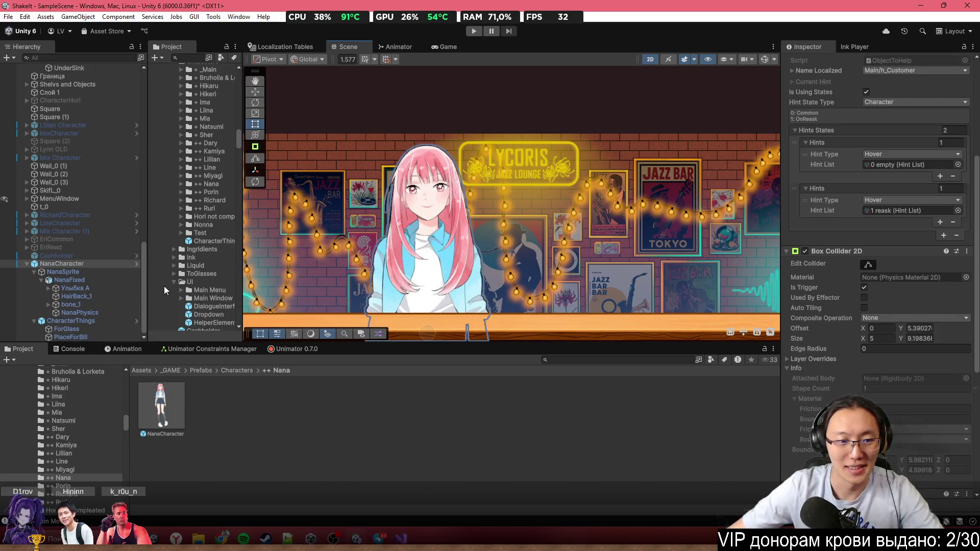
{"action": "left_click", "coordinate": [97, 312]}
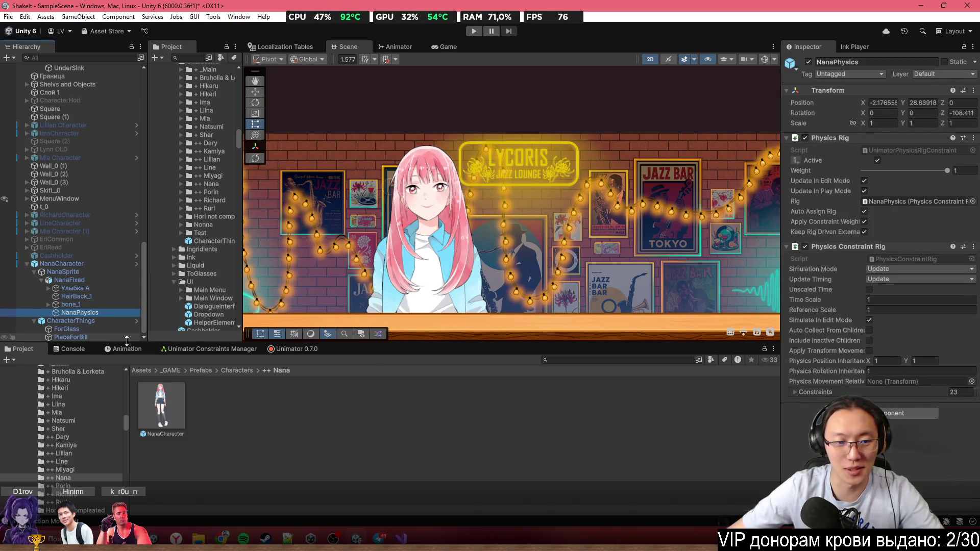
{"action": "left_click", "coordinate": [199, 350]}
{"action": "left_click", "coordinate": [56, 374]}
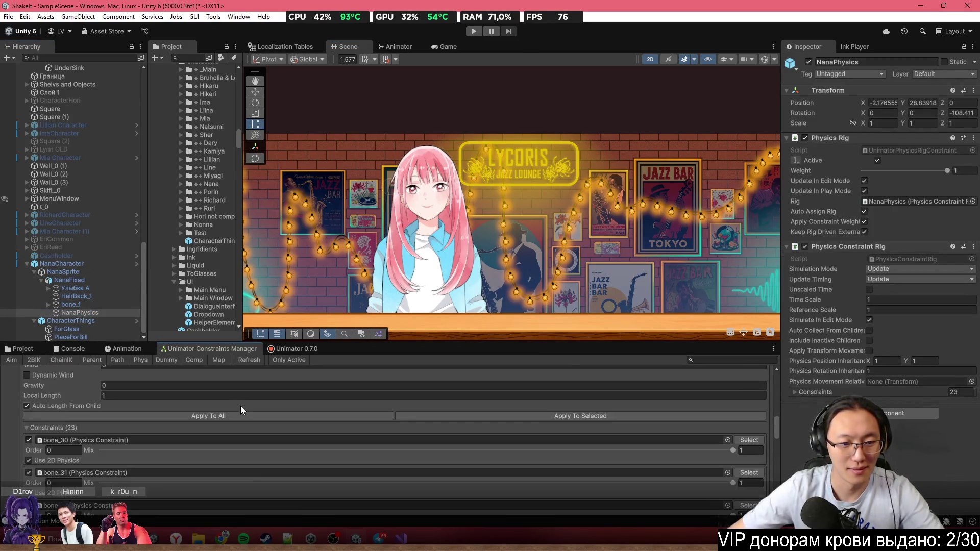
Expand bone_1, show the bone handles over Nana, and select hair bone bone_16
{"action": "scroll", "coordinate": [154, 413], "scroll_direction": "down", "scroll_amount": 5}
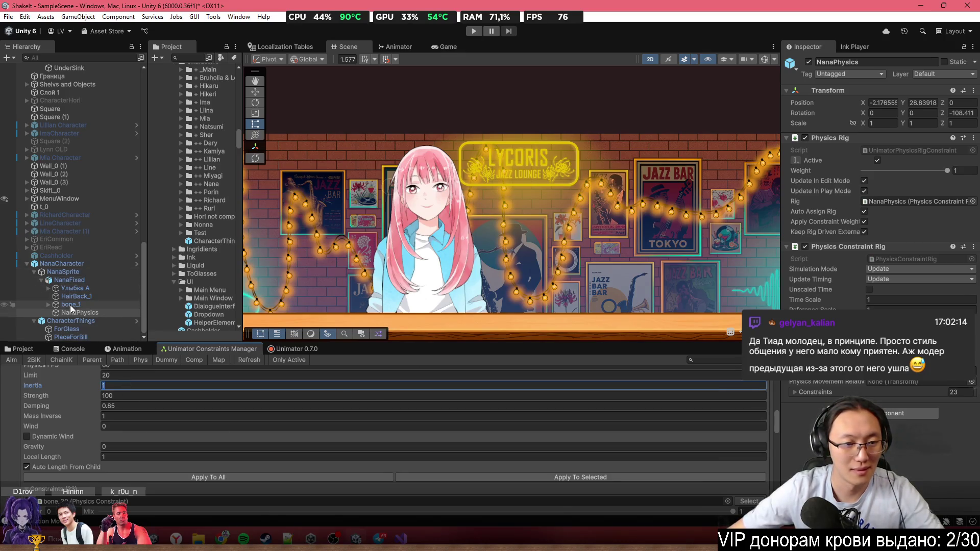
{"action": "left_click", "coordinate": [49, 304]}
{"action": "scroll", "coordinate": [53, 306], "scroll_direction": "down", "scroll_amount": 1}
{"action": "left_click", "coordinate": [60, 298]}
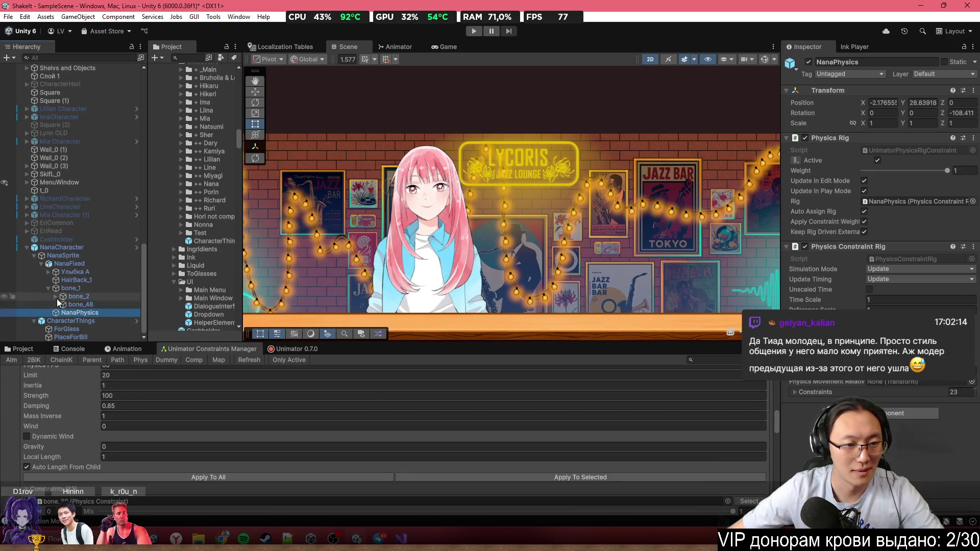
{"action": "scroll", "coordinate": [422, 202], "scroll_direction": "up", "scroll_amount": 2}
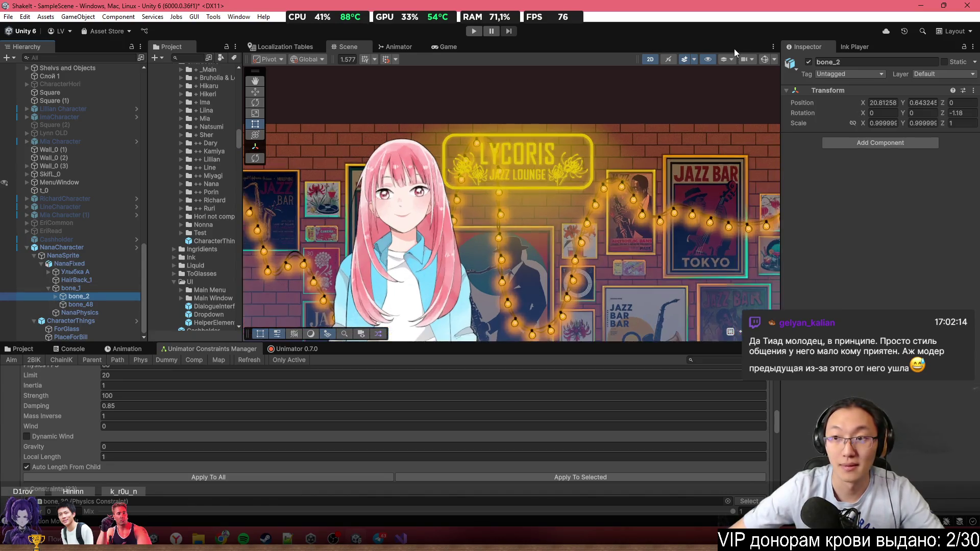
{"action": "left_click", "coordinate": [765, 59]}
{"action": "left_click", "coordinate": [433, 211]}
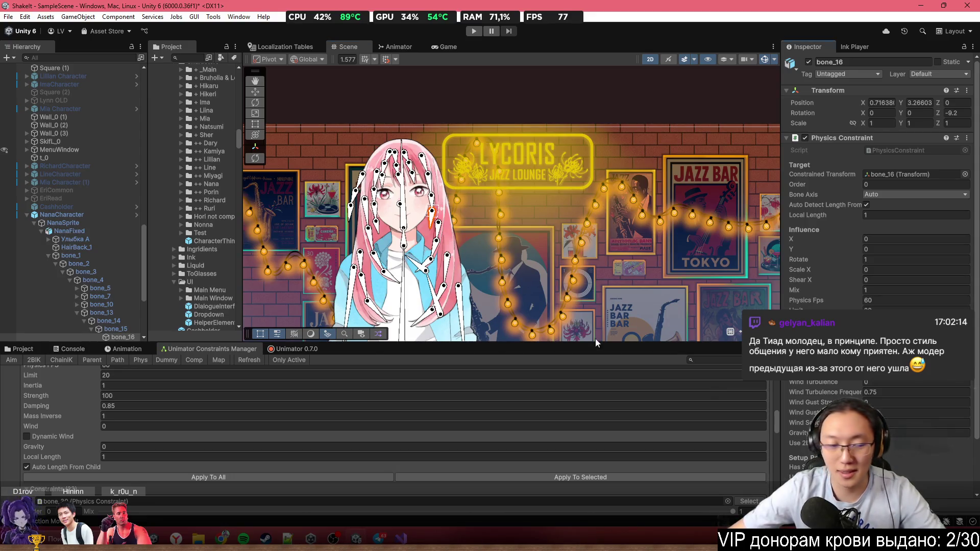
Apply the new Inertia value to every constraint, then review NanaCharacter's prefab overrides
{"action": "left_click", "coordinate": [153, 385]}
{"action": "type", "text": "0.2"}
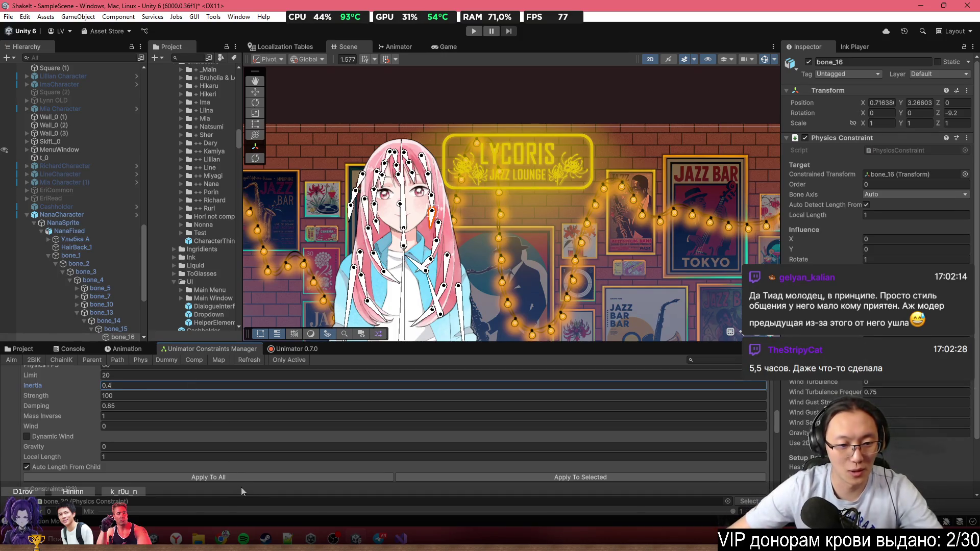
{"action": "left_click", "coordinate": [253, 476]}
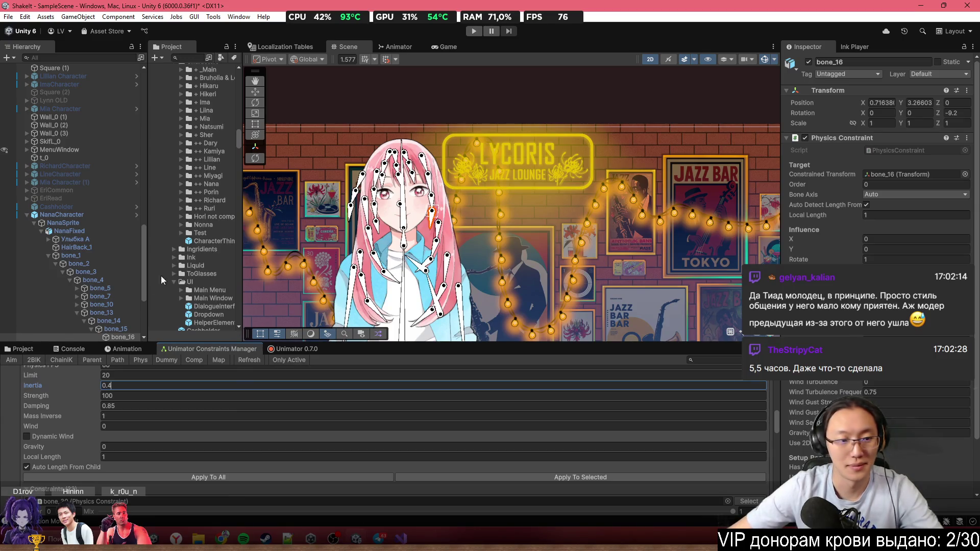
{"action": "left_click", "coordinate": [97, 215]}
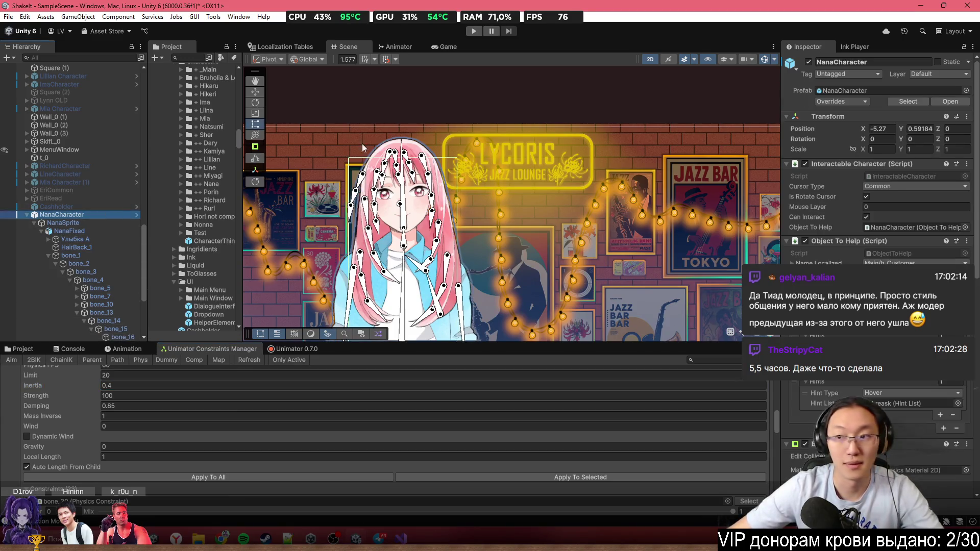
{"action": "left_click", "coordinate": [843, 103]}
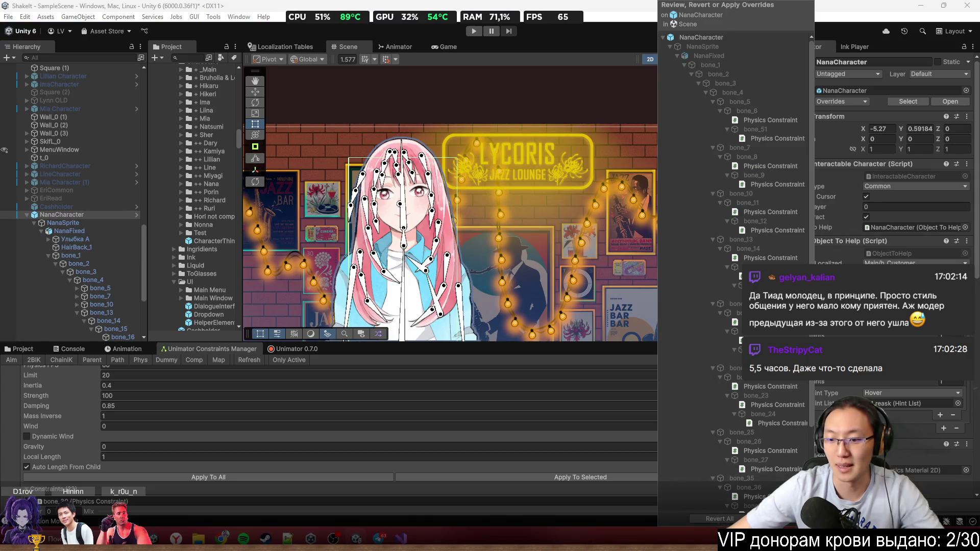
Close the Overrides popup, hide Nana in the Scene view, and enter Play mode
{"action": "key", "text": "Escape"}
{"action": "left_click", "coordinate": [58, 215]}
{"action": "key", "text": "h"}
{"action": "left_click", "coordinate": [472, 31]}
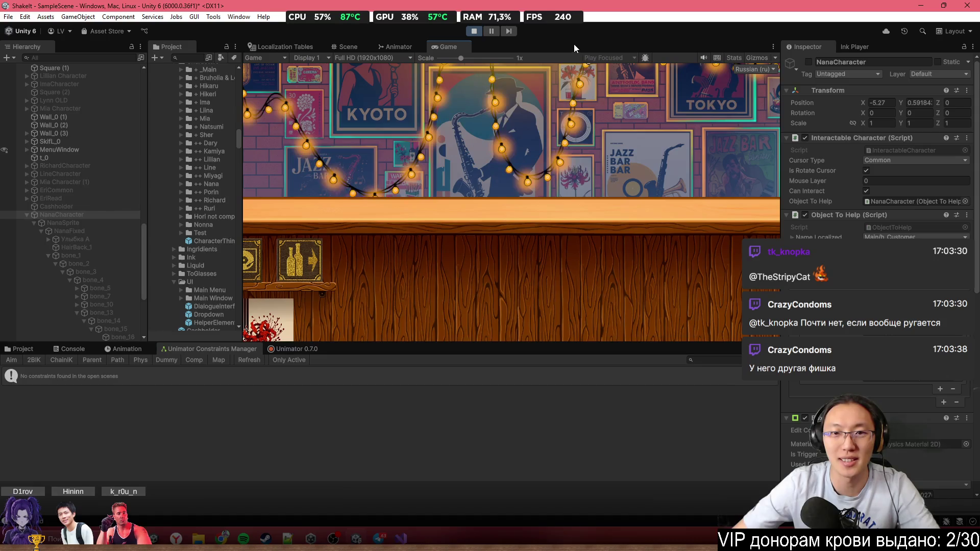
Maximize the Game view and start a new playthrough from the Lycoris notebook menu
{"action": "double_click", "coordinate": [454, 45]}
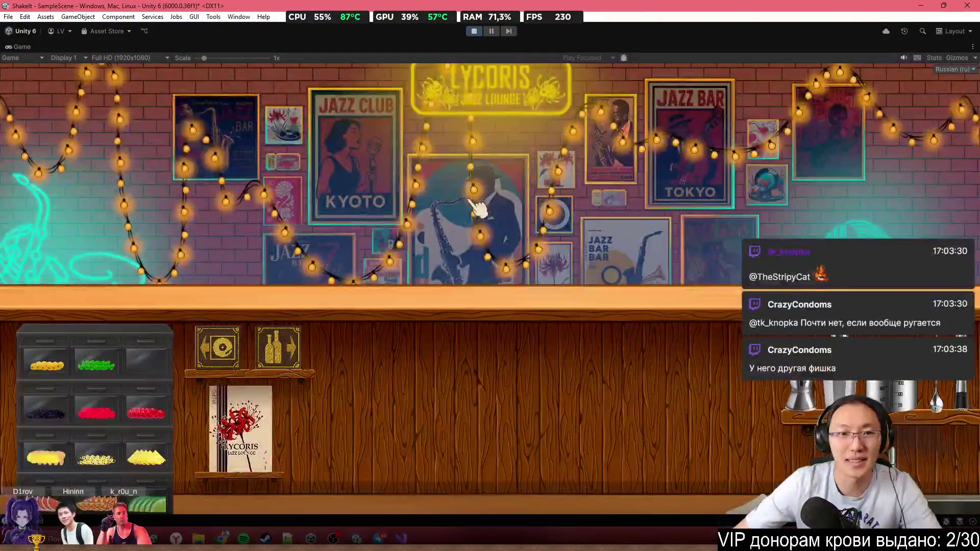
{"action": "left_click", "coordinate": [217, 347]}
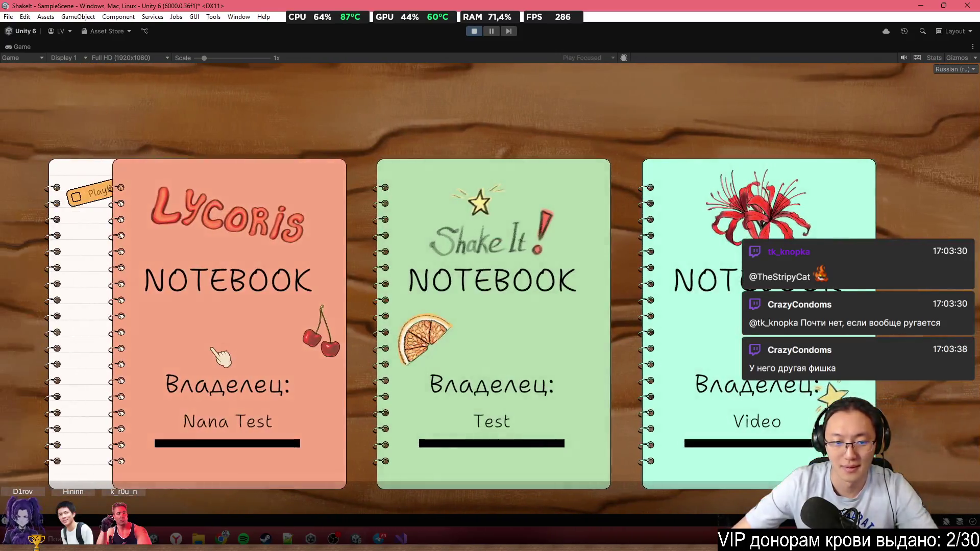
{"action": "left_click", "coordinate": [219, 357]}
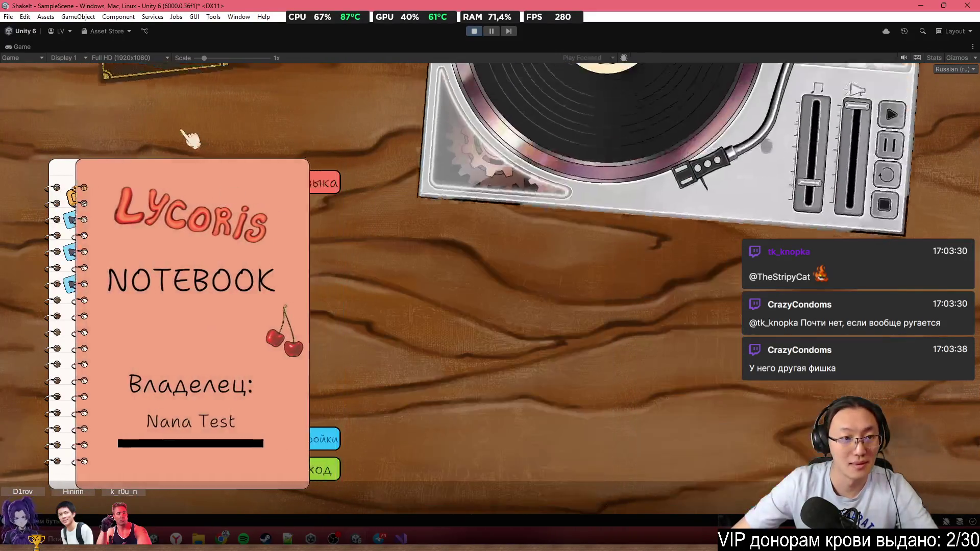
{"action": "left_click", "coordinate": [162, 108]}
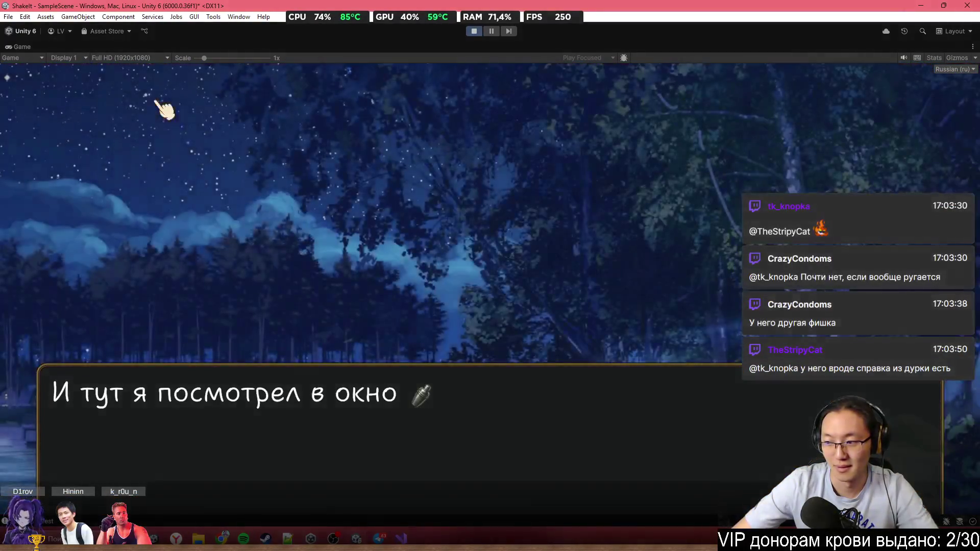
{"action": "left_click", "coordinate": [163, 108]}
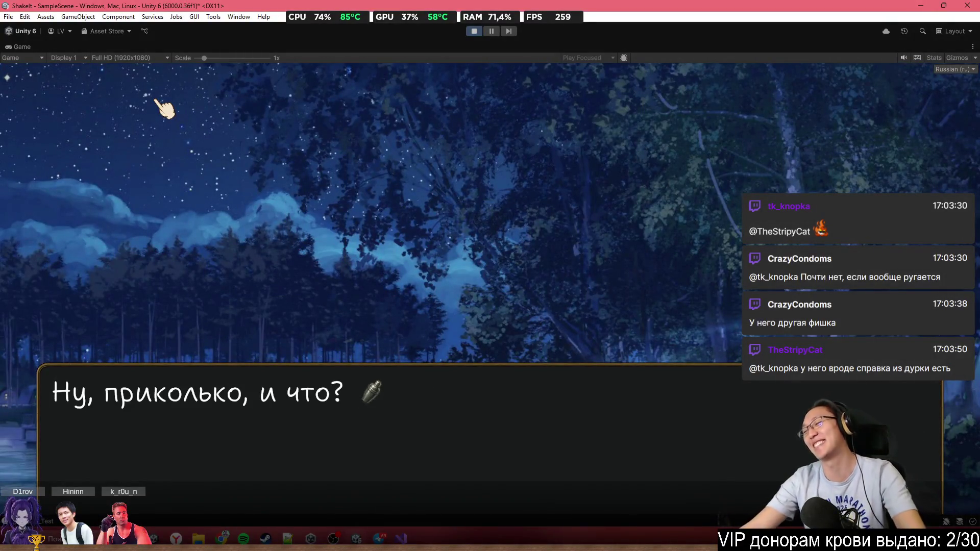
{"action": "left_click", "coordinate": [162, 105]}
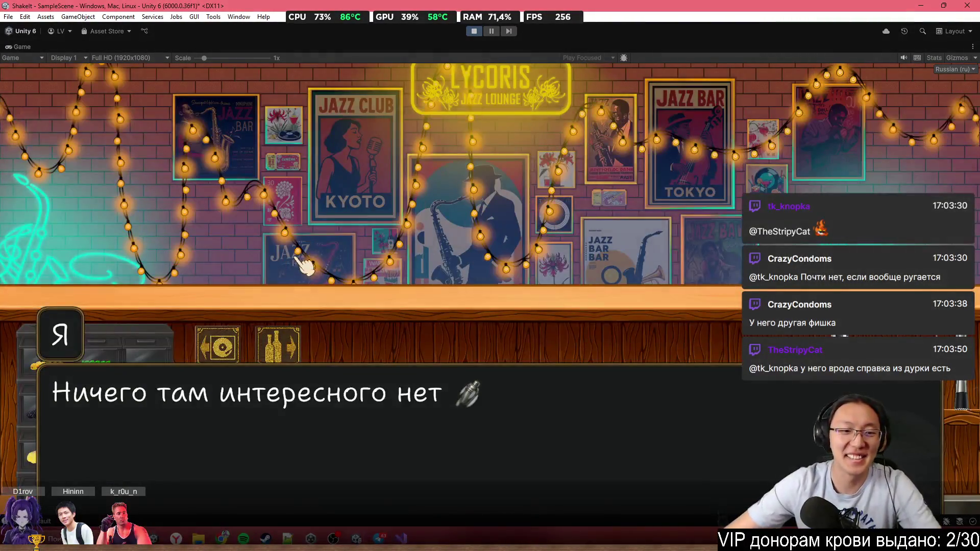
{"action": "left_click", "coordinate": [301, 261]}
{"action": "left_click", "coordinate": [317, 201]}
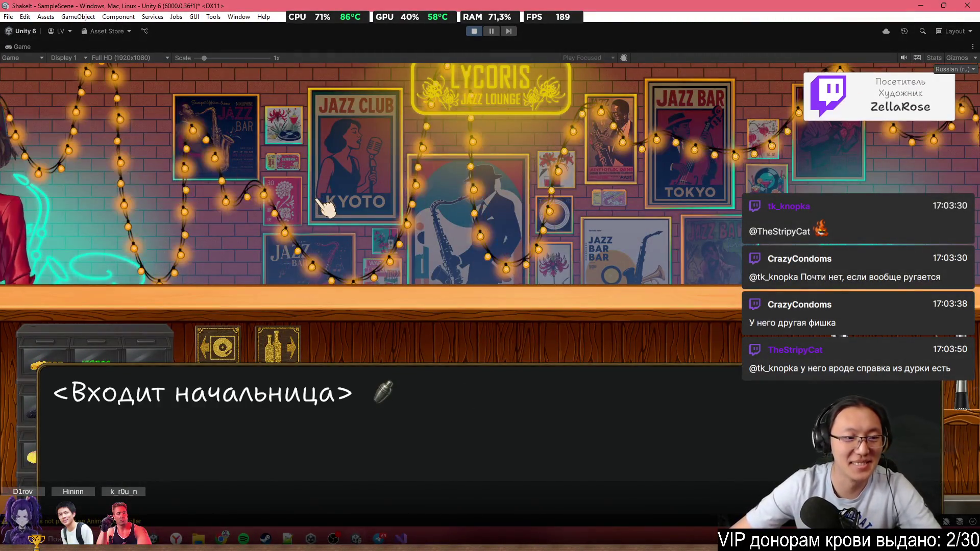
Advance through the boss's entrance and expressions, then pick a difficulty to start the shift
{"action": "left_click", "coordinate": [503, 198]}
{"action": "left_click", "coordinate": [503, 198]}
{"action": "left_click", "coordinate": [504, 198]}
{"action": "left_click", "coordinate": [508, 200]}
{"action": "left_click", "coordinate": [510, 203]}
{"action": "left_click", "coordinate": [338, 277]}
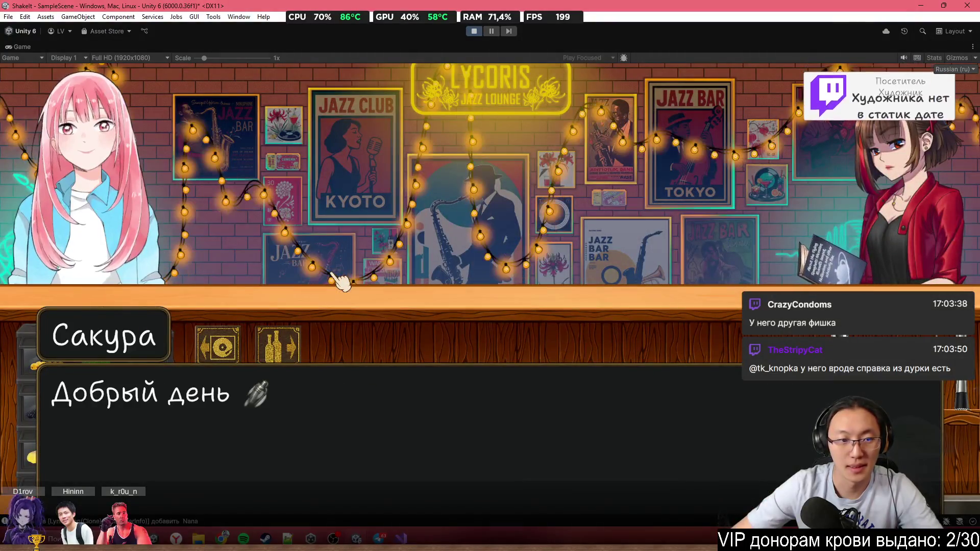
Click through Sakura's expression lines until she raises her hand
{"action": "left_click", "coordinate": [339, 280]}
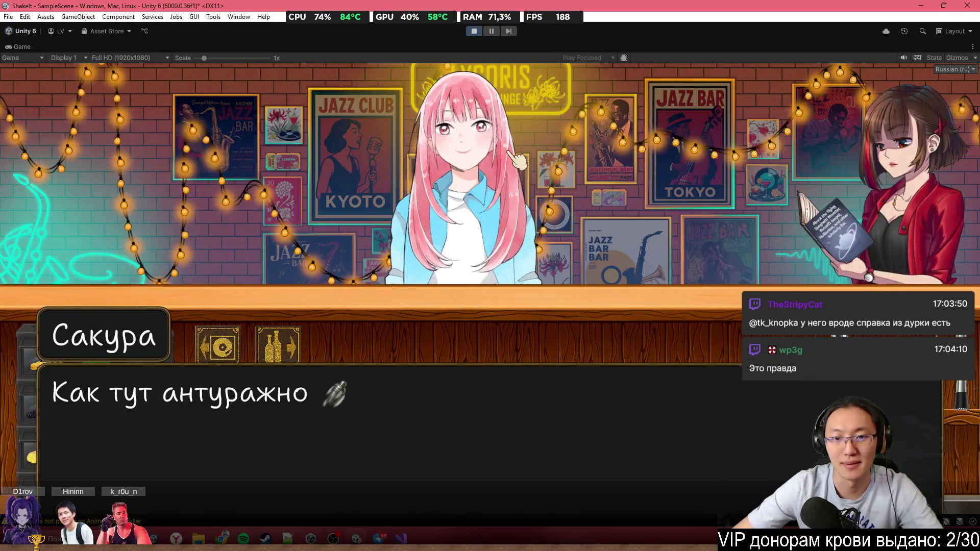
{"action": "left_click", "coordinate": [511, 153]}
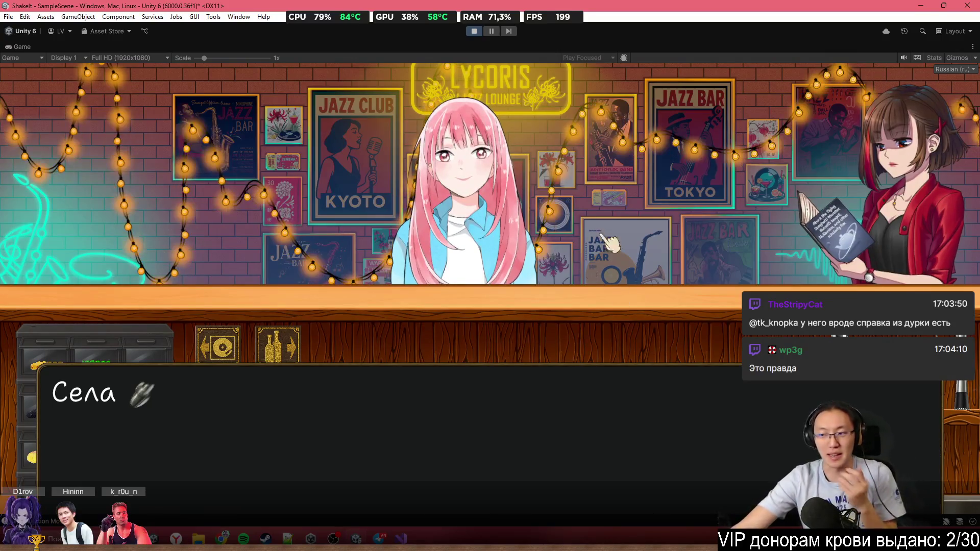
{"action": "left_click", "coordinate": [502, 243]}
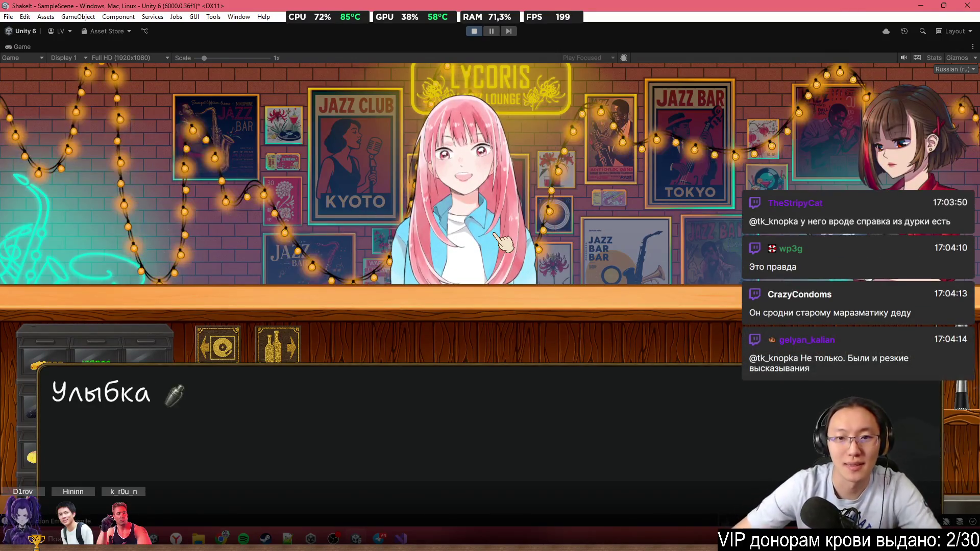
{"action": "left_click", "coordinate": [502, 242]}
{"action": "left_click", "coordinate": [503, 242]}
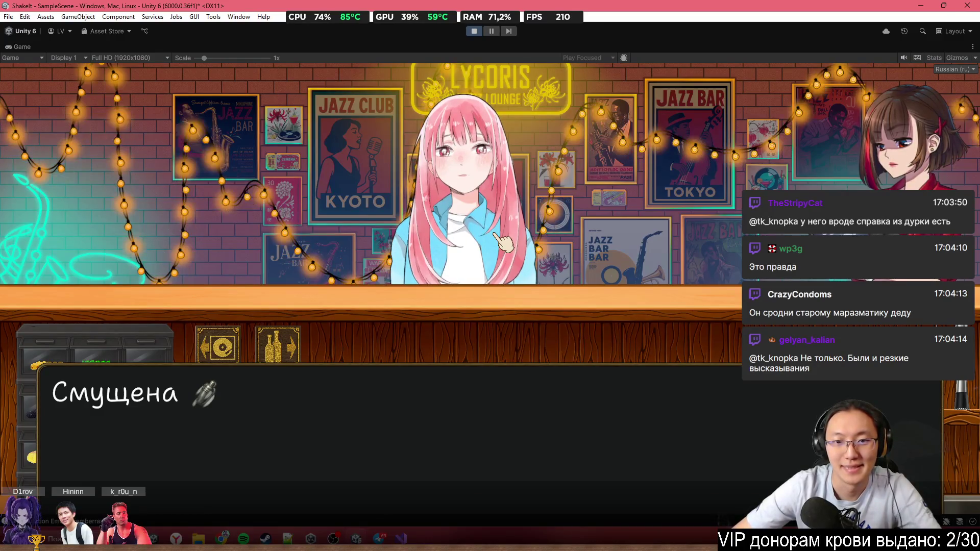
{"action": "left_click", "coordinate": [502, 242]}
{"action": "left_click", "coordinate": [503, 242]}
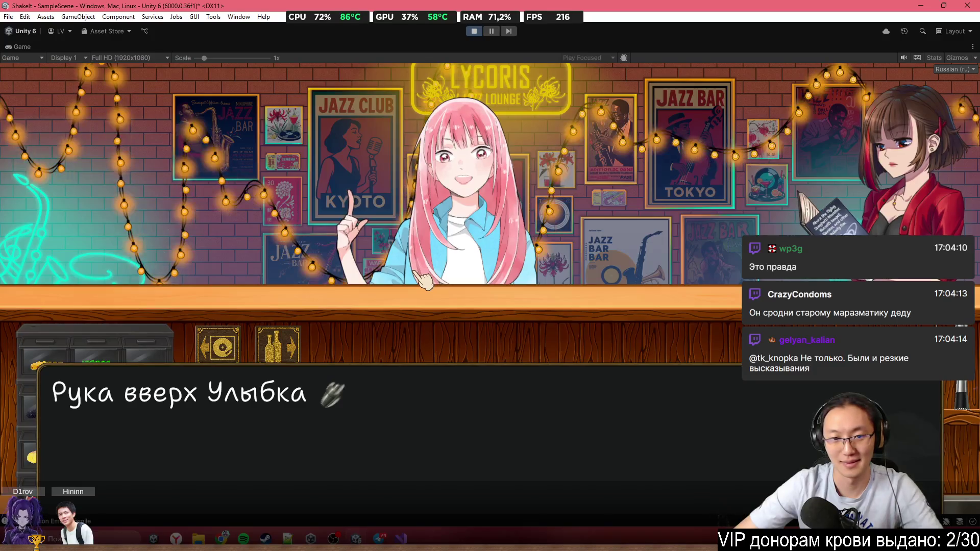
Play Sakura's thank-you, goodbye and exit lines to Story Ended, then stop play mode
{"action": "left_click", "coordinate": [424, 280]}
{"action": "left_click", "coordinate": [423, 280]}
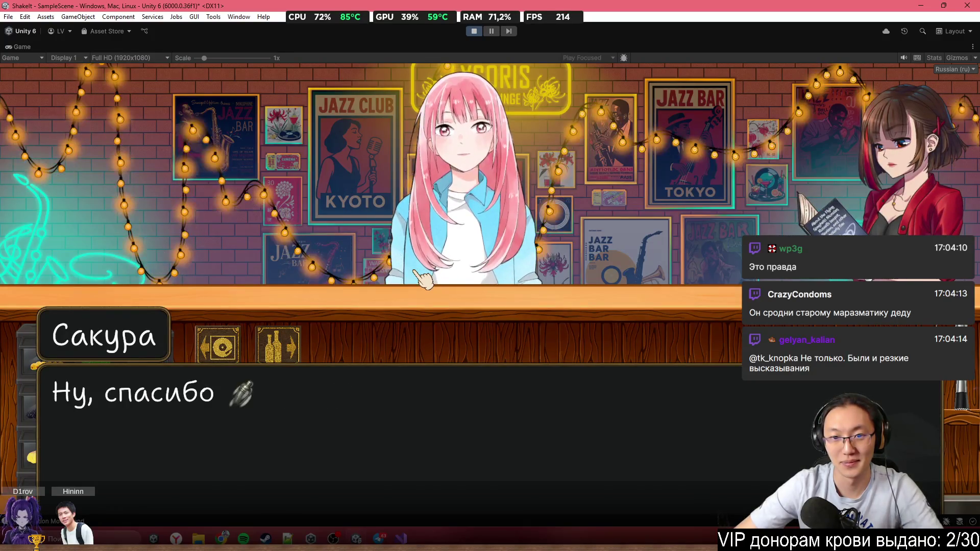
{"action": "left_click", "coordinate": [424, 278]}
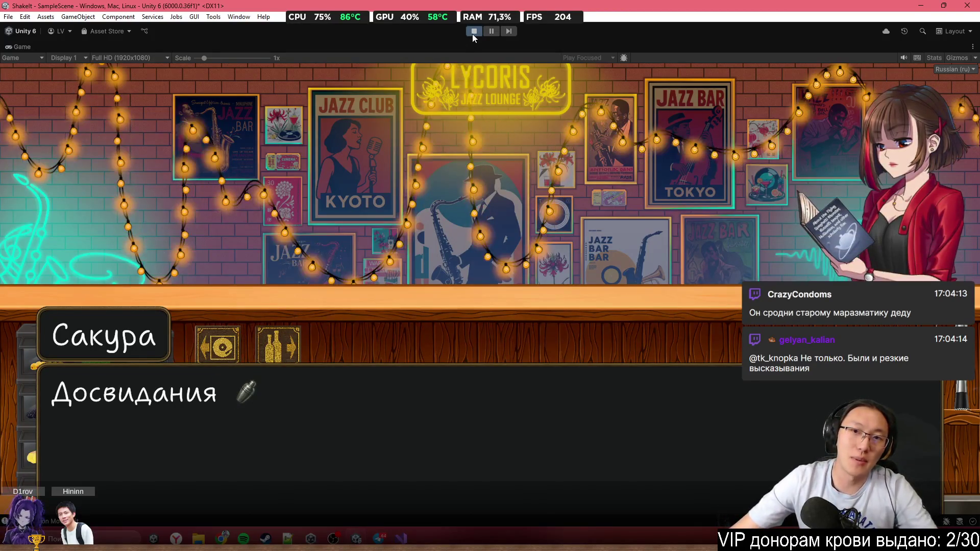
{"action": "left_click", "coordinate": [485, 141]}
{"action": "left_click", "coordinate": [482, 137]}
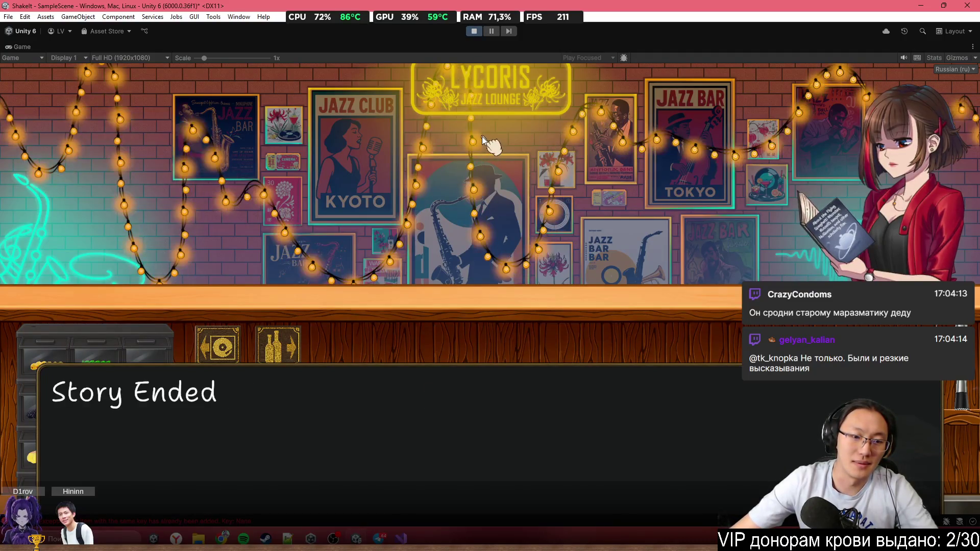
{"action": "left_click", "coordinate": [481, 30]}
Load twitch.tv by entering 'tw' in Chrome's address bar
{"action": "scroll", "coordinate": [486, 166], "scroll_direction": "down", "scroll_amount": 5}
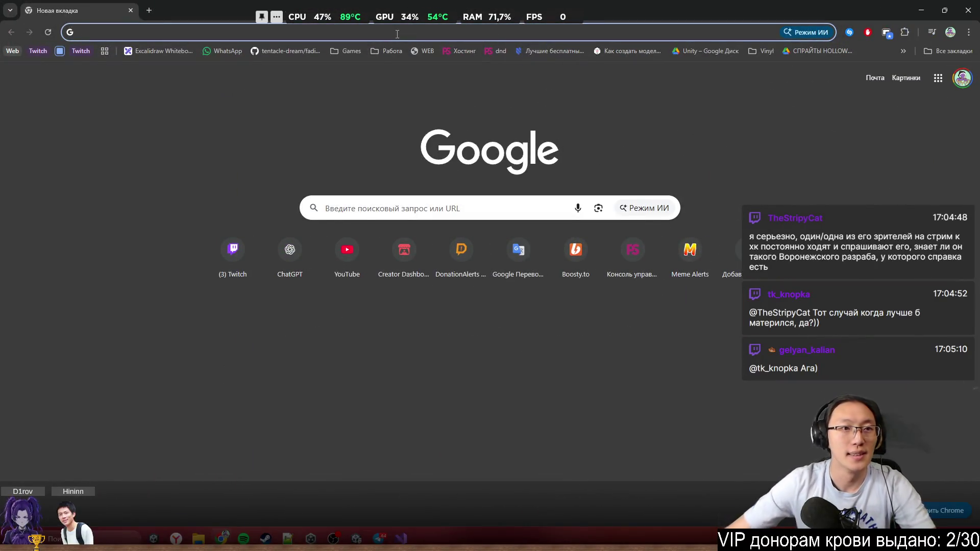
{"action": "left_click", "coordinate": [397, 34]}
{"action": "type", "text": "do"}
{"action": "key", "text": "BackSpace"}
{"action": "key", "text": "BackSpace"}
{"action": "type", "text": "tw"}
{"action": "key", "text": "Return"}
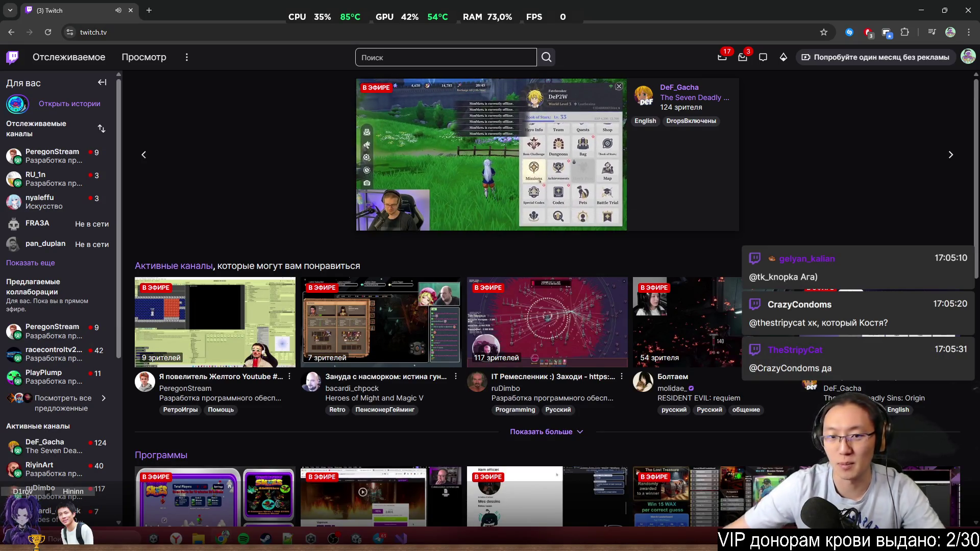
Pause the featured stream, open the Разработка программного обеспечения и игр category, and open My First Jam! 2026 in a new tab
{"action": "left_click", "coordinate": [368, 219]}
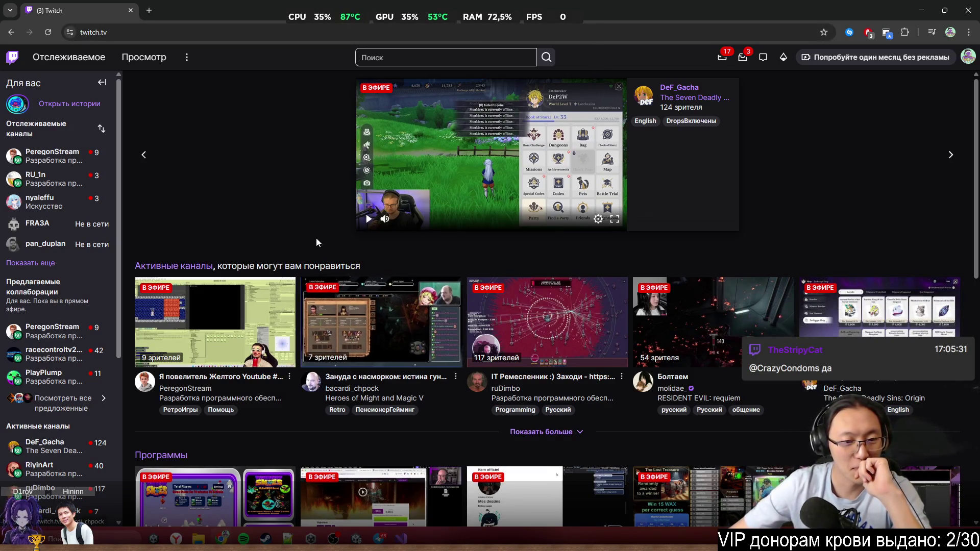
{"action": "left_click", "coordinate": [130, 60]}
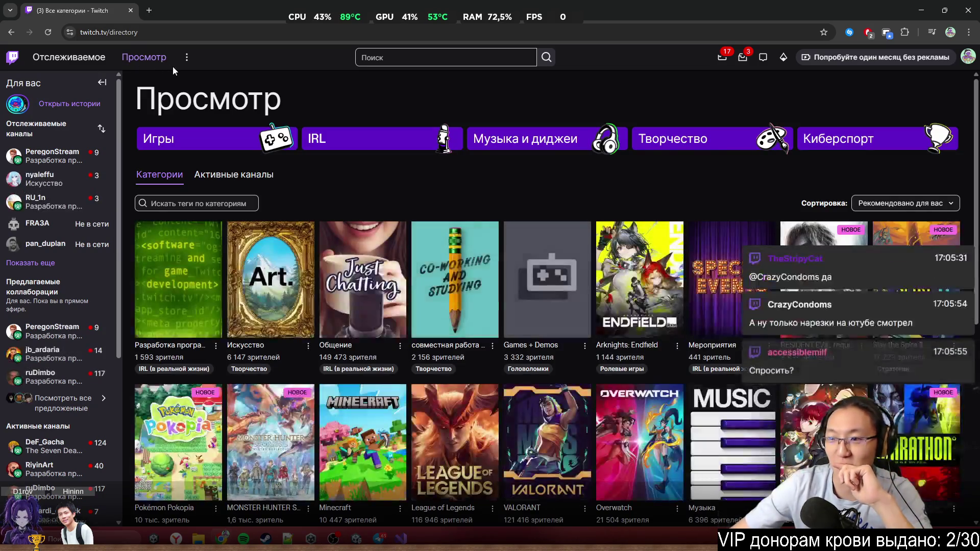
{"action": "left_click", "coordinate": [193, 276]}
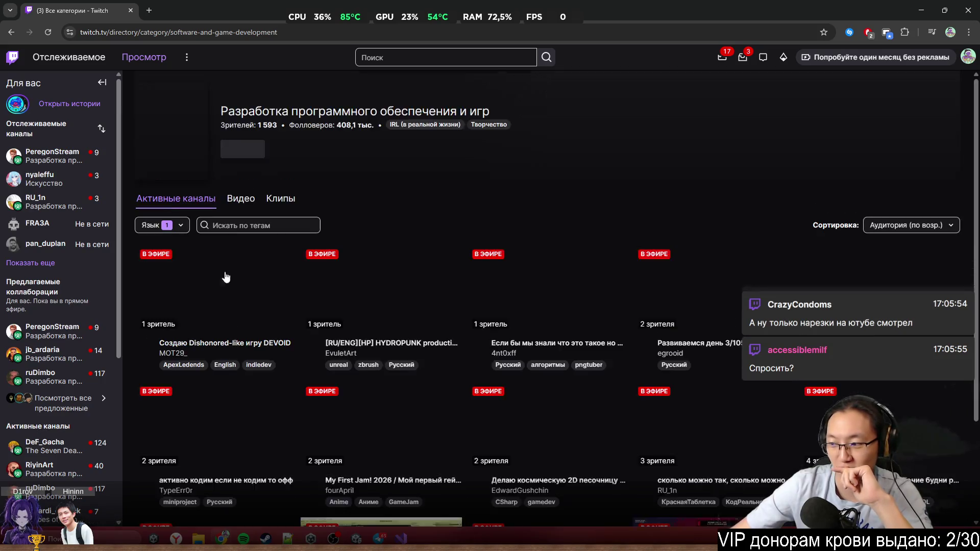
{"action": "scroll", "coordinate": [225, 278], "scroll_direction": "down", "scroll_amount": 2}
{"action": "scroll", "coordinate": [324, 273], "scroll_direction": "down", "scroll_amount": 1}
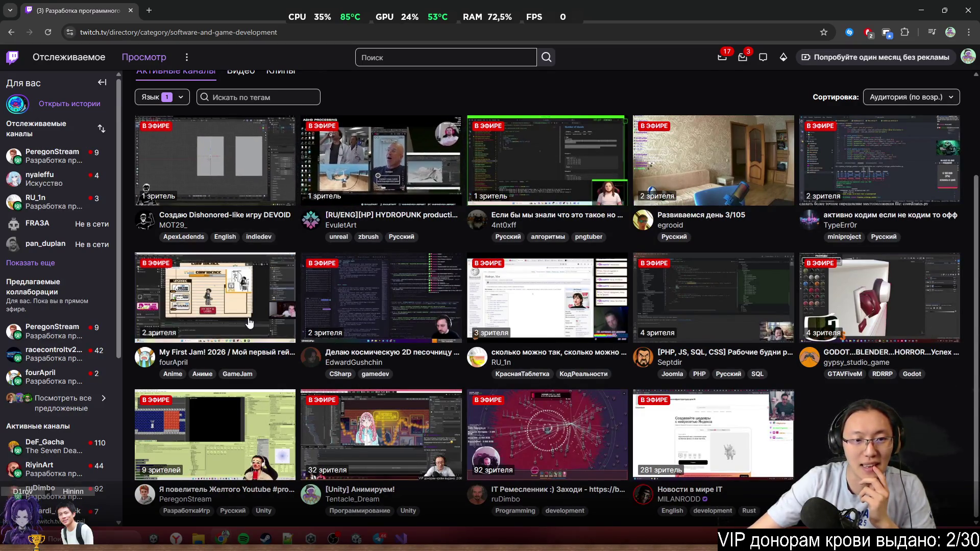
{"action": "middle_click", "coordinate": [236, 296]}
Switch to the My First Jam! 2026 tab and close the Постучаться panel above chat
{"action": "left_click", "coordinate": [169, 9]}
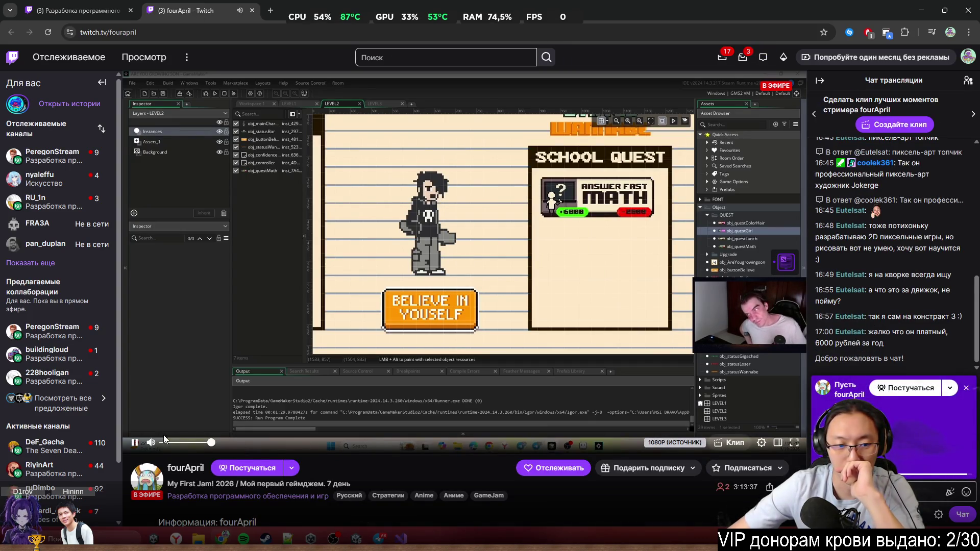
{"action": "left_click", "coordinate": [966, 389]}
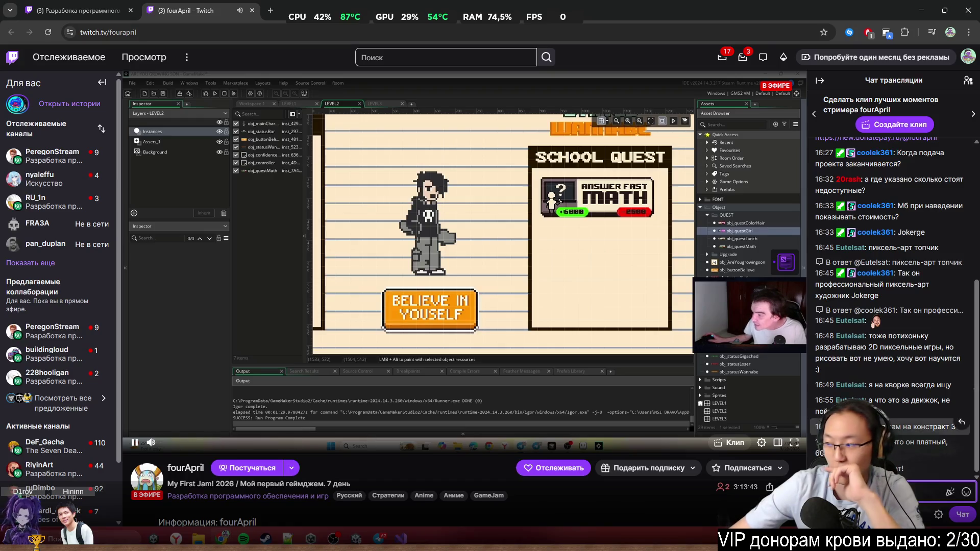
{"action": "key", "text": "alt+Tab"}
{"action": "key", "text": "alt+Tab"}
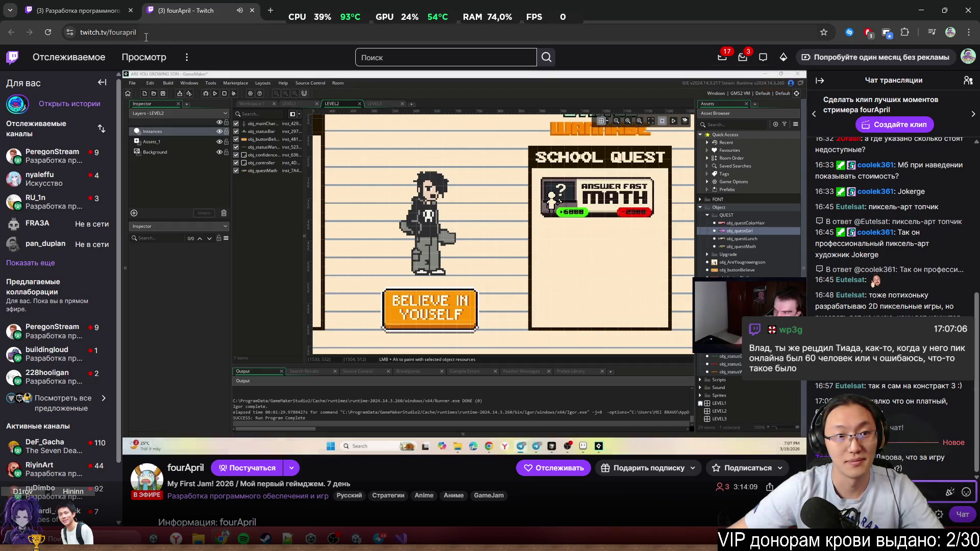
Select the channel name in the stream page's URL
{"action": "left_click", "coordinate": [115, 32]}
{"action": "key", "text": "Escape"}
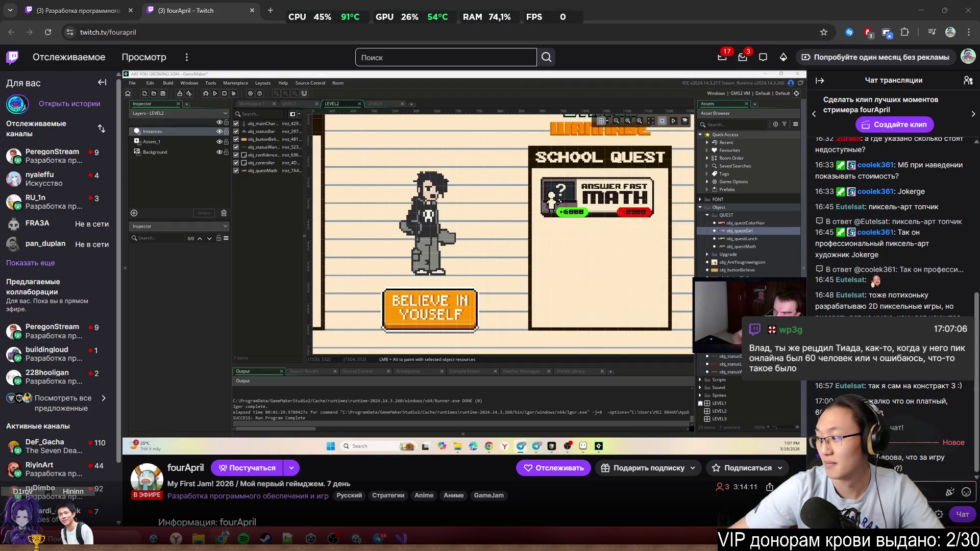
{"action": "mouse_move", "coordinate": [461, 376]}
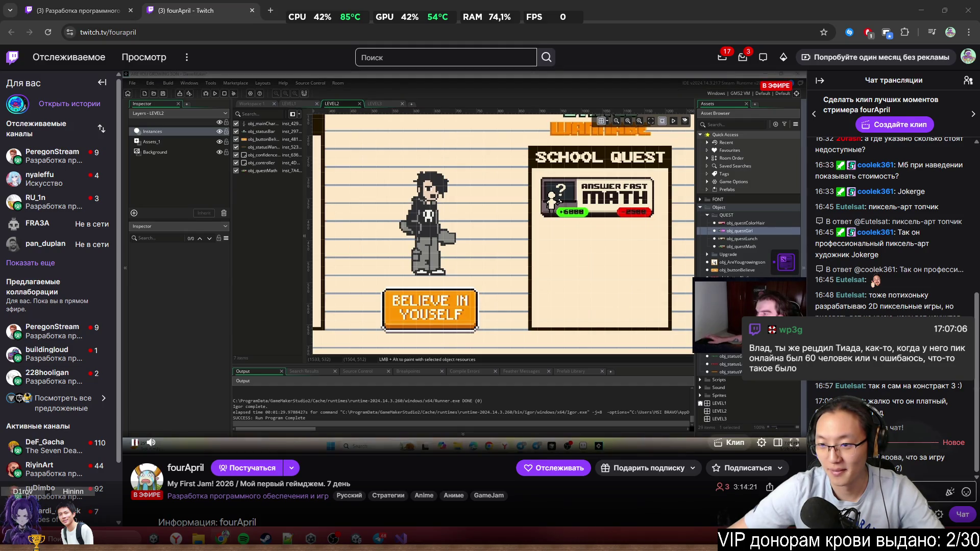
{"action": "double_click", "coordinate": [163, 37]}
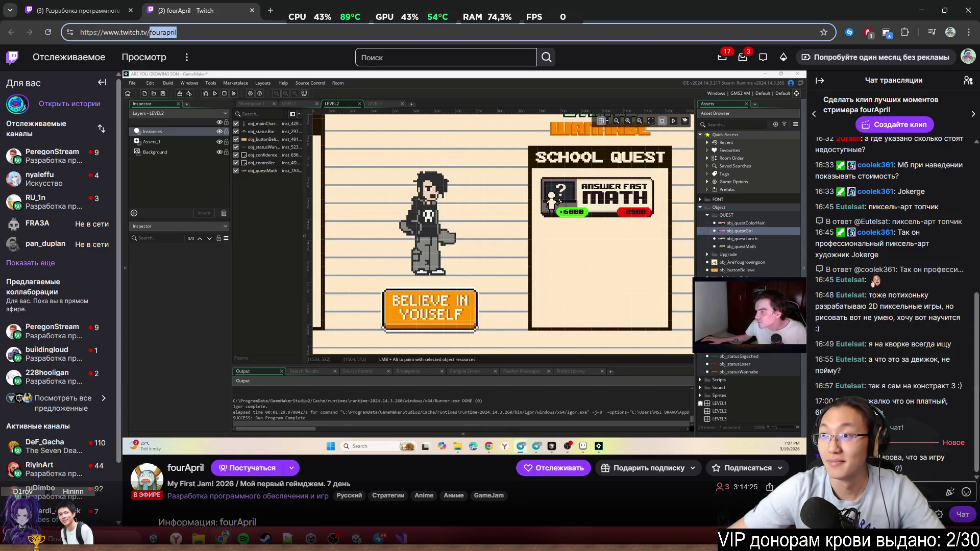
{"action": "key", "text": "alt+Tab"}
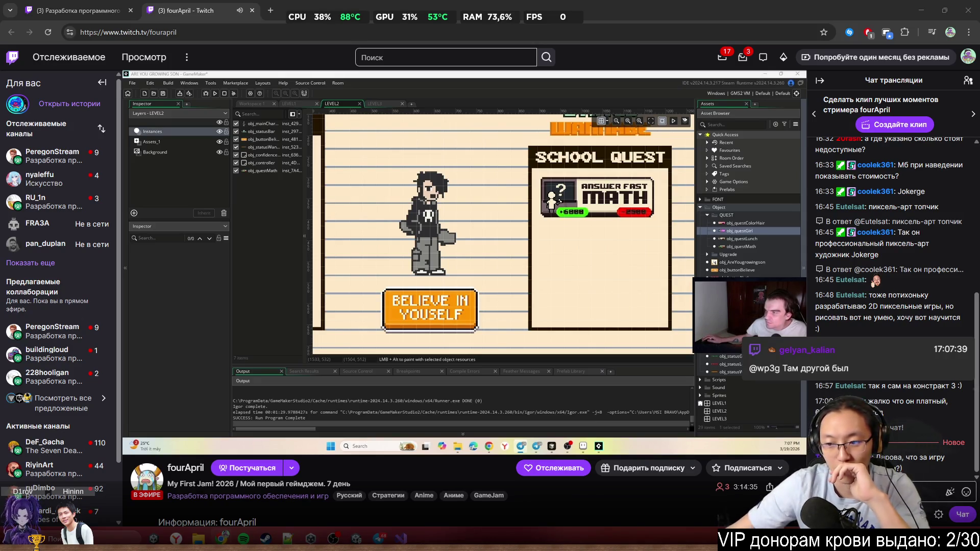
{"action": "mouse_move", "coordinate": [780, 386]}
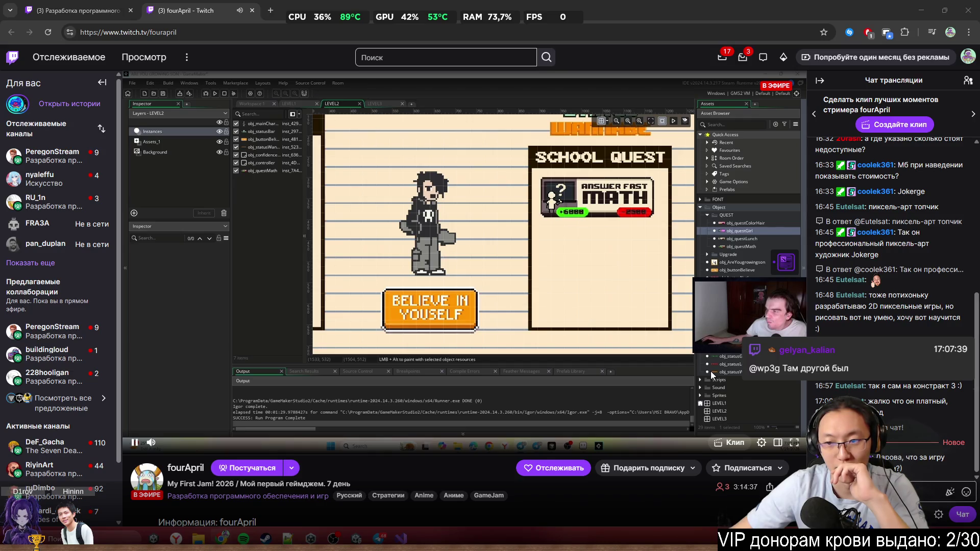
{"action": "left_click", "coordinate": [949, 492]}
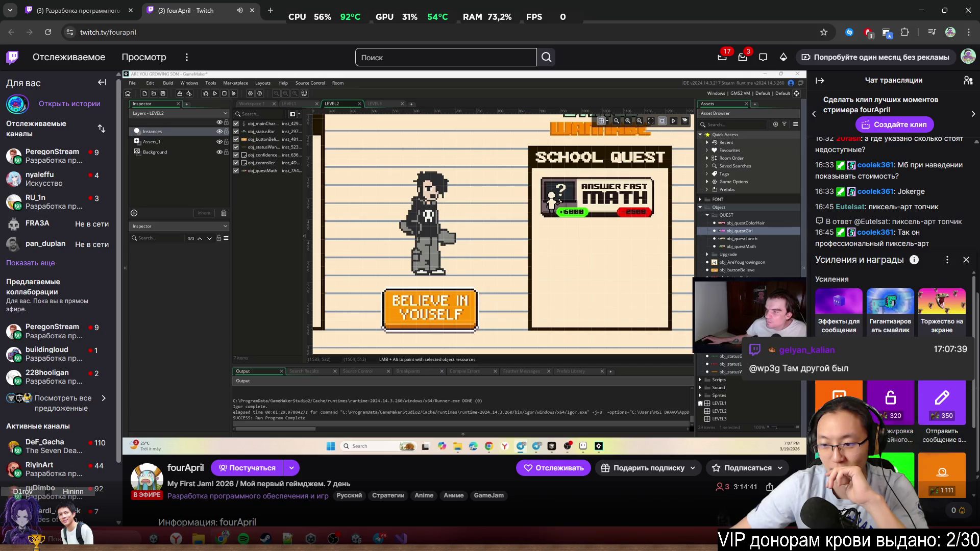
{"action": "left_click", "coordinate": [965, 260]}
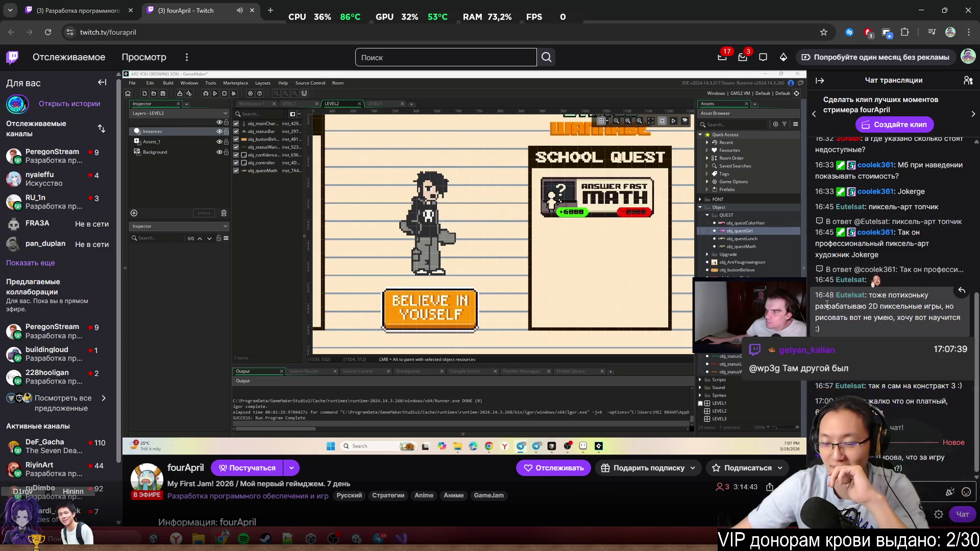